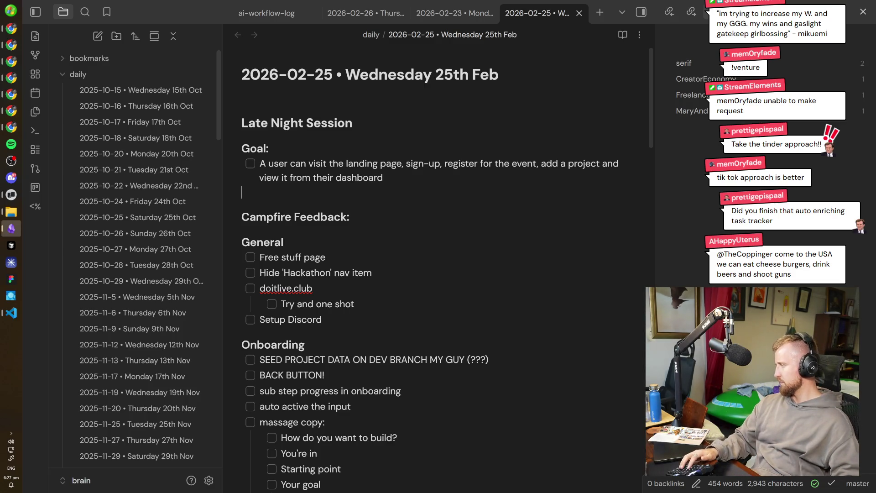
- Promote the Campfire Feedback heading one level and start a new line beneath it for 'Clubs'
{"action": "key", "text": "alt+Tab"}
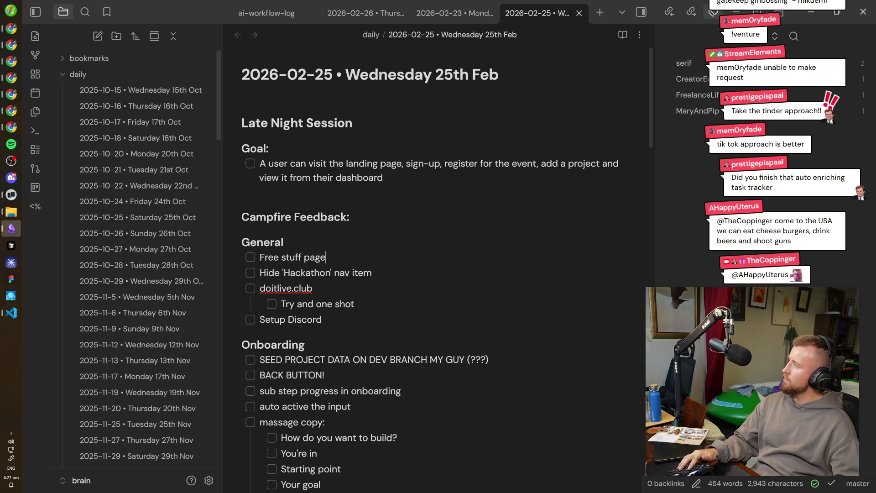
{"action": "key", "text": "alt+Tab"}
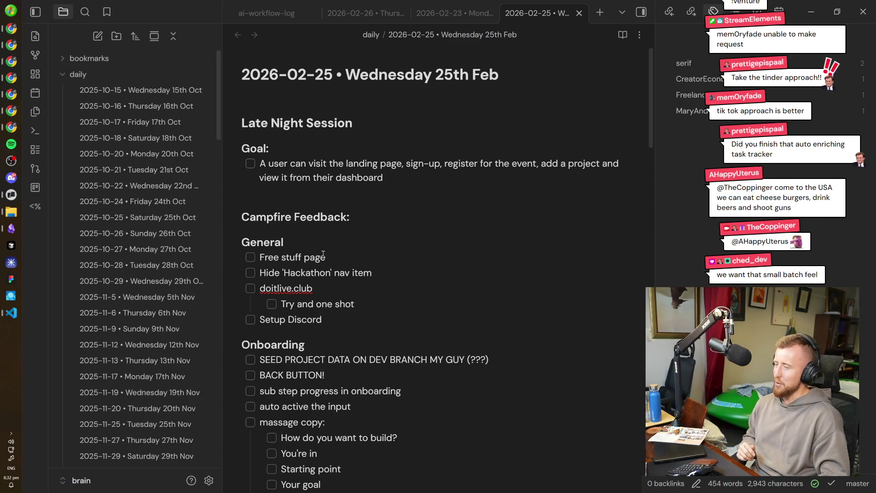
{"action": "mouse_move", "coordinate": [262, 242]}
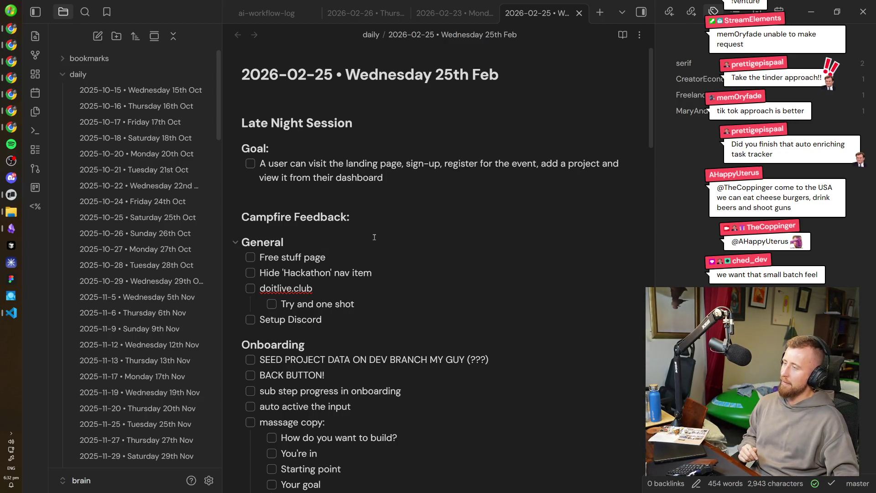
{"action": "left_click", "coordinate": [370, 221]}
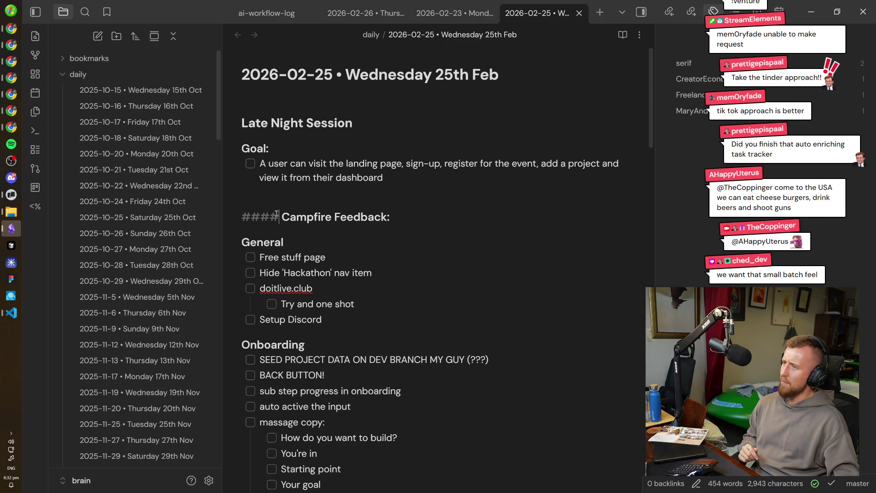
{"action": "key", "text": "BackSpace"}
{"action": "left_click", "coordinate": [313, 288]}
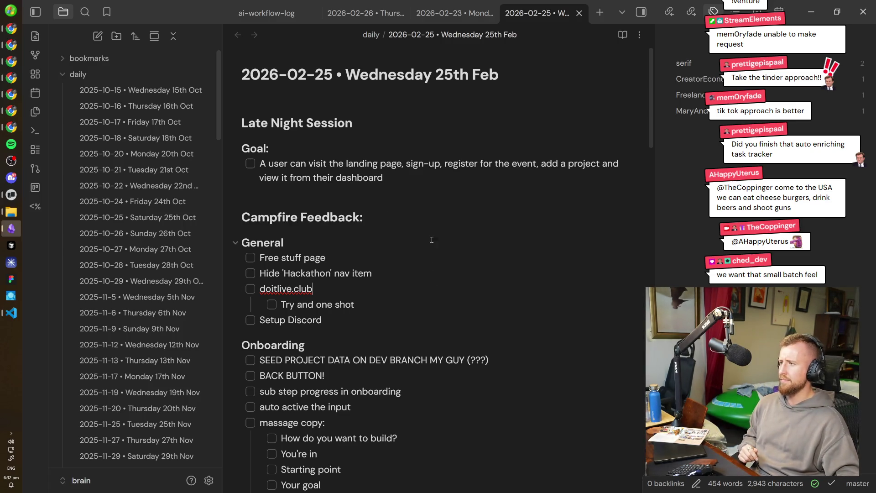
{"action": "left_click", "coordinate": [434, 222]}
{"action": "key", "text": "Return"}
{"action": "type", "text": "###"}
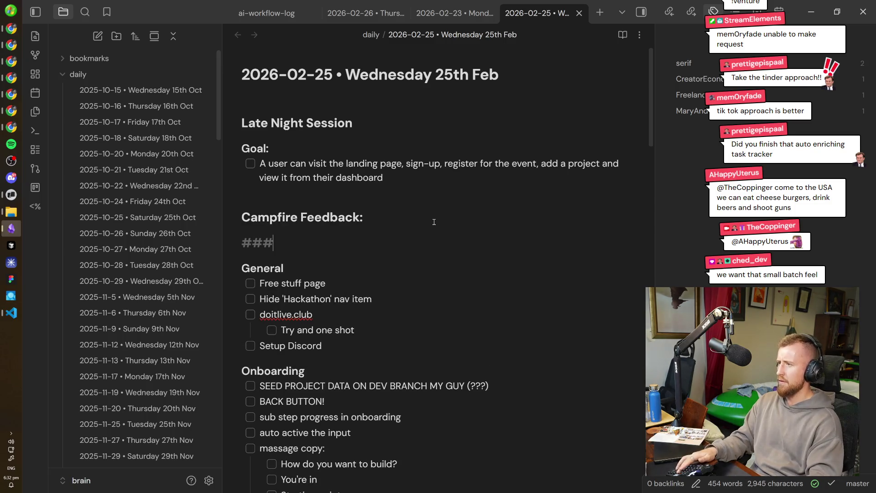
{"action": "type", "text": "# Clubs"}
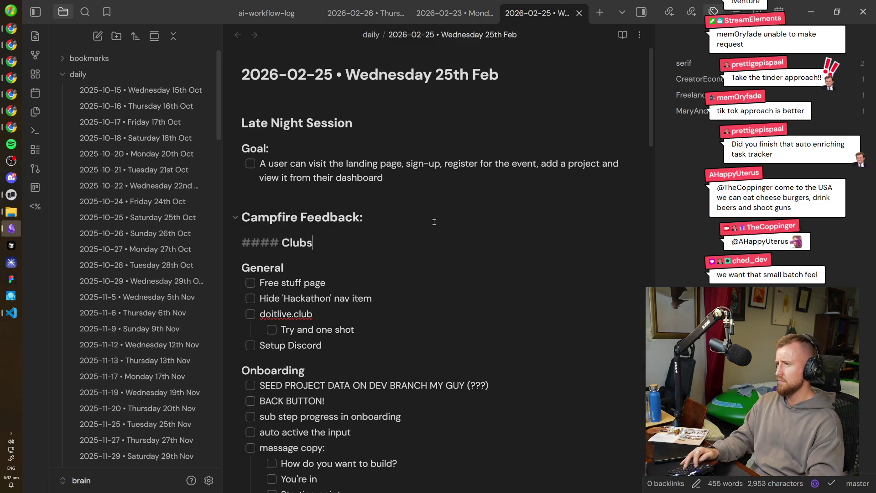
- Leave a single empty task line under the Clubs heading, removing the extra blank line
{"action": "key", "text": "Down"}
{"action": "key", "text": "Up"}
{"action": "key", "text": "Home"}
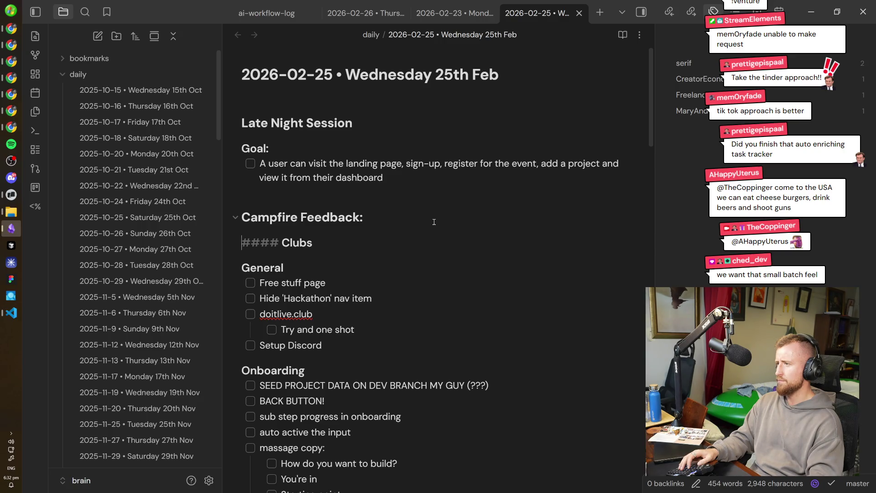
{"action": "key", "text": "Up"}
{"action": "key", "text": "Down"}
{"action": "key", "text": "End"}
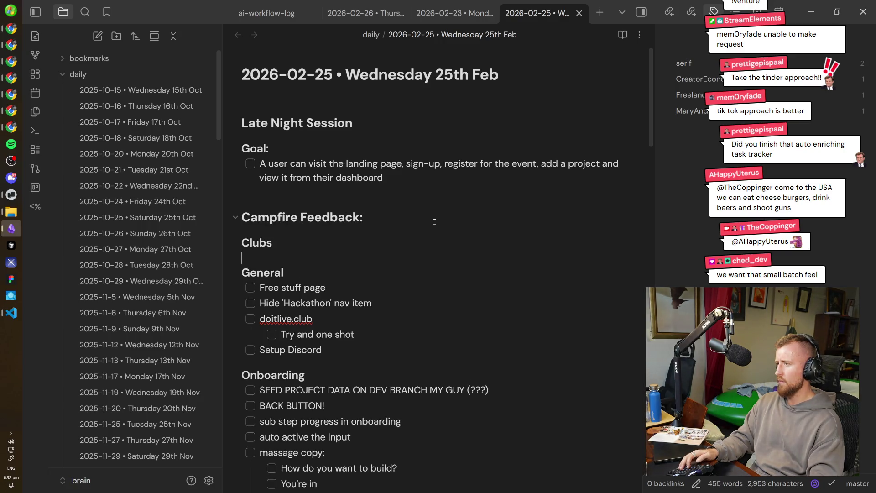
{"action": "key", "text": "Return"}
{"action": "key", "text": "Return"}
{"action": "key", "text": "Down"}
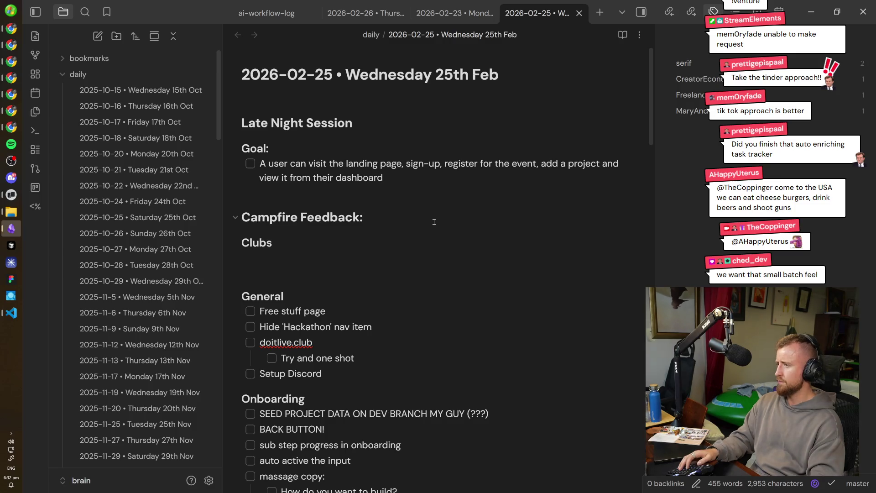
{"action": "key", "text": "Down"}
{"action": "key", "text": "Down"}
{"action": "key", "text": "Down"}
{"action": "key", "text": "Down"}
{"action": "key", "text": "Down"}
{"action": "key", "text": "Down"}
{"action": "key", "text": "Up"}
{"action": "key", "text": "Up"}
{"action": "key", "text": "Up"}
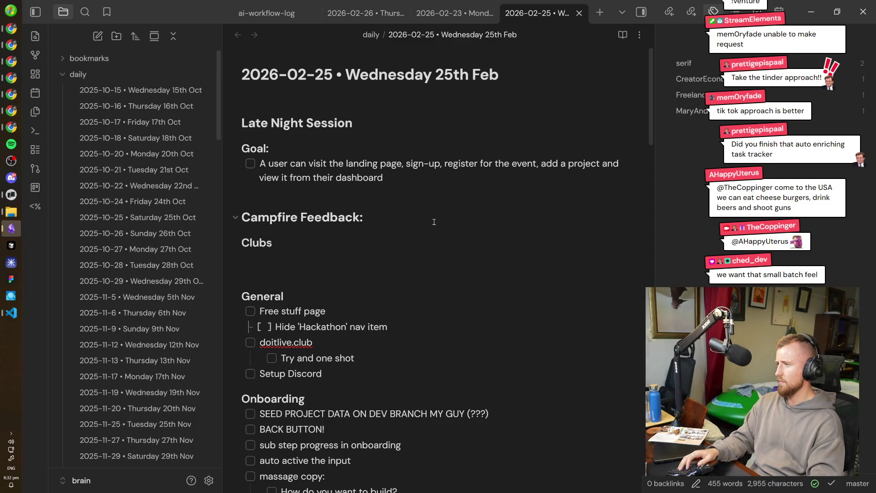
{"action": "key", "text": "Up"}
{"action": "key", "text": "Up"}
{"action": "key", "text": "Up"}
{"action": "key", "text": "Delete"}
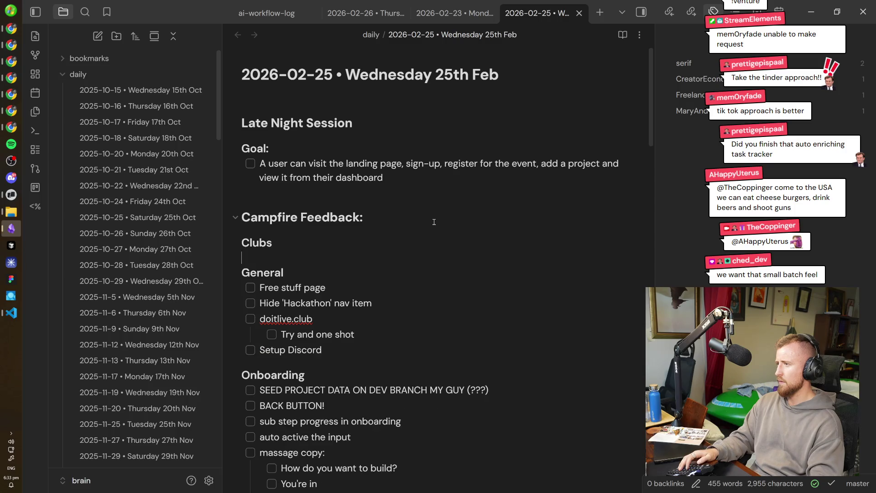
{"action": "type", "text": "- [ ]"}
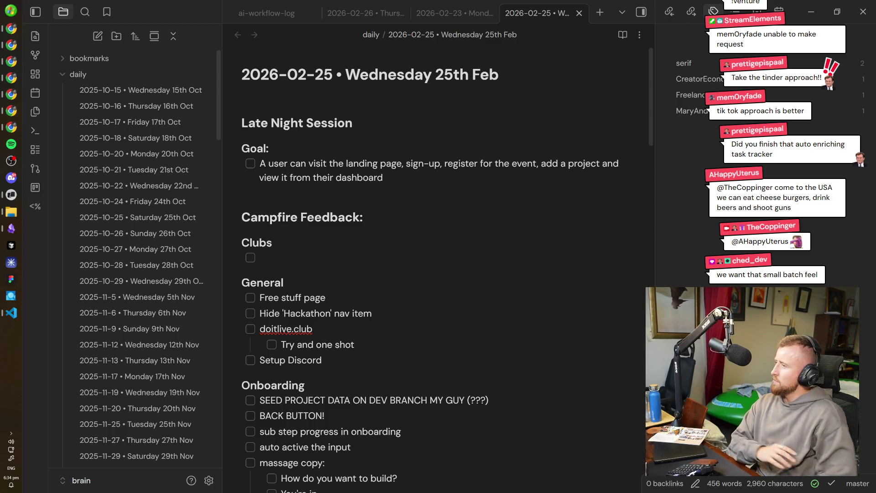
{"action": "left_click", "coordinate": [289, 258]}
{"action": "type", "text": "Lil b"}
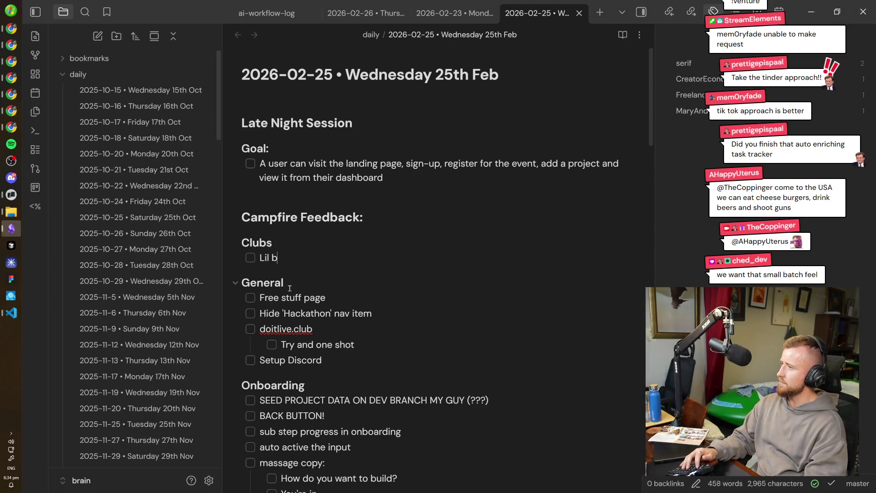
{"action": "type", "text": "adge"}
{"action": "key", "text": "Return"}
{"action": "type", "text": "Can join mul"}
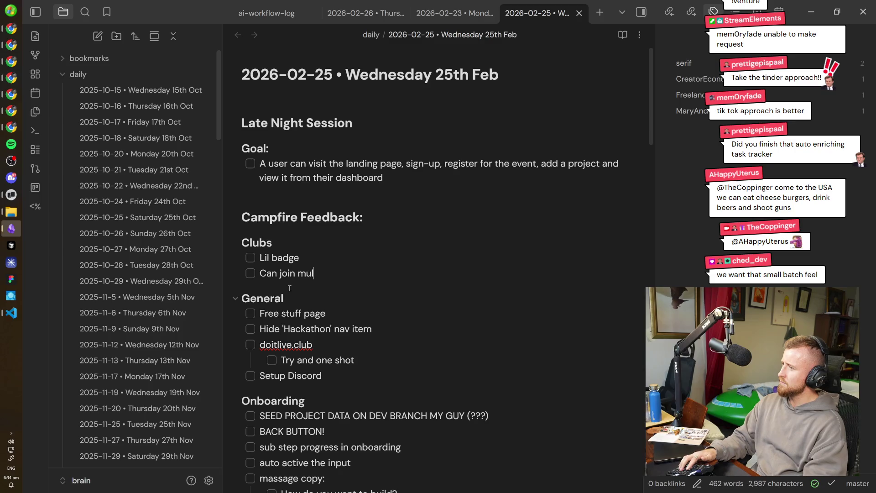
{"action": "type", "text": "tiple"}
{"action": "key", "text": "Return"}
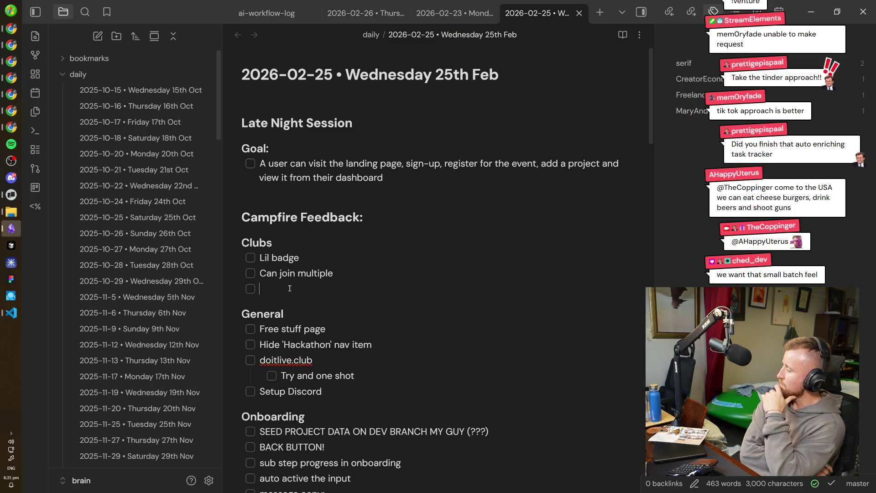
{"action": "type", "text": "Optiona"}
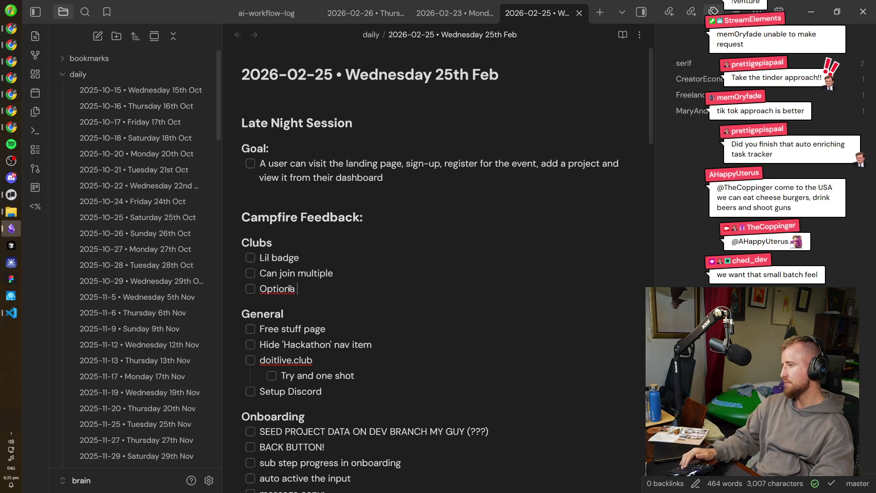
{"action": "type", "text": "l commun"}
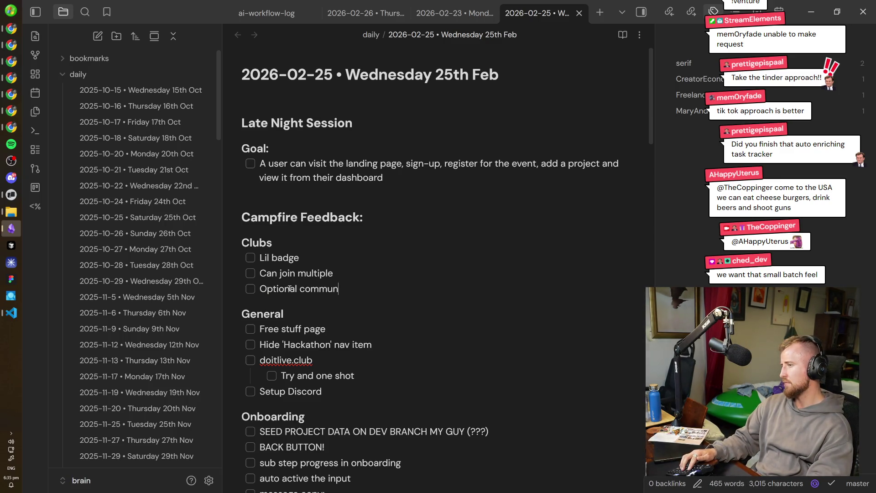
{"action": "type", "text": "ity leaderboard"}
{"action": "key", "text": "Return"}
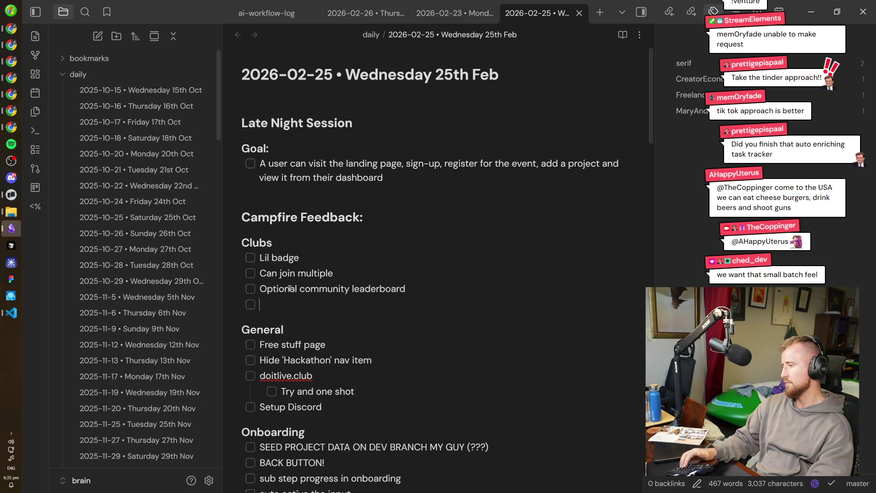
{"action": "type", "text": "Surface on landin"}
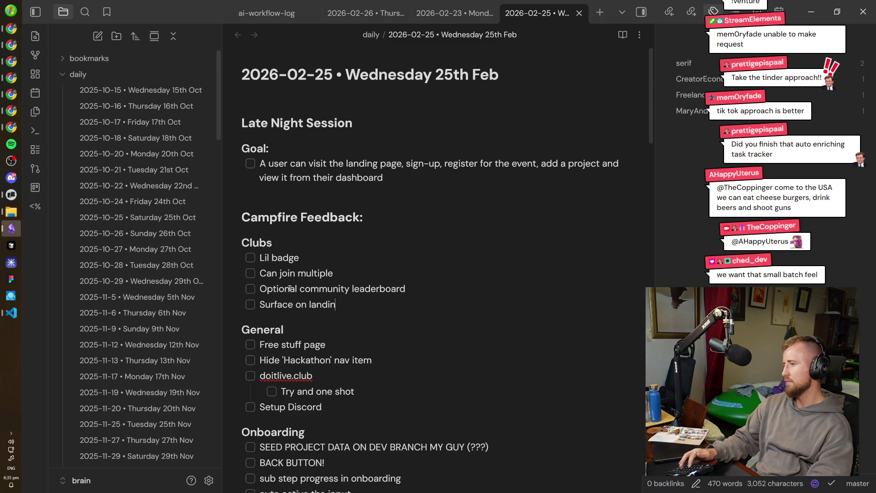
{"action": "type", "text": "g page"}
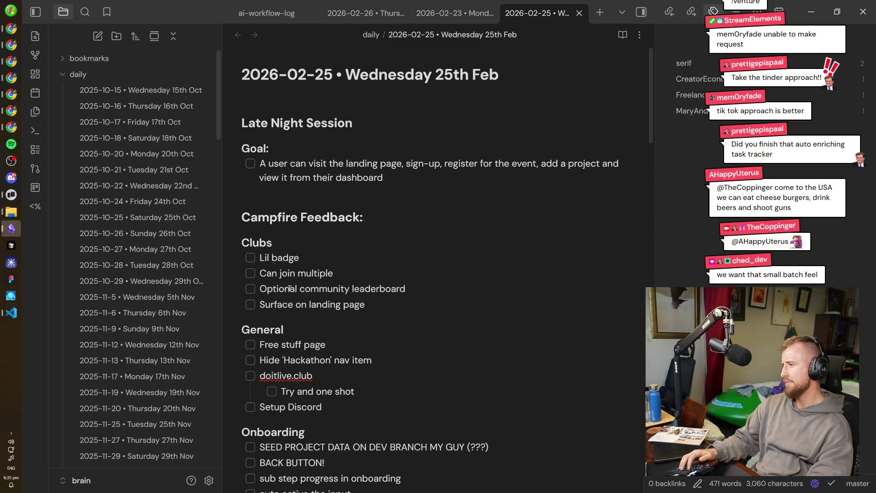
{"action": "key", "text": "Up"}
{"action": "key", "text": "Up"}
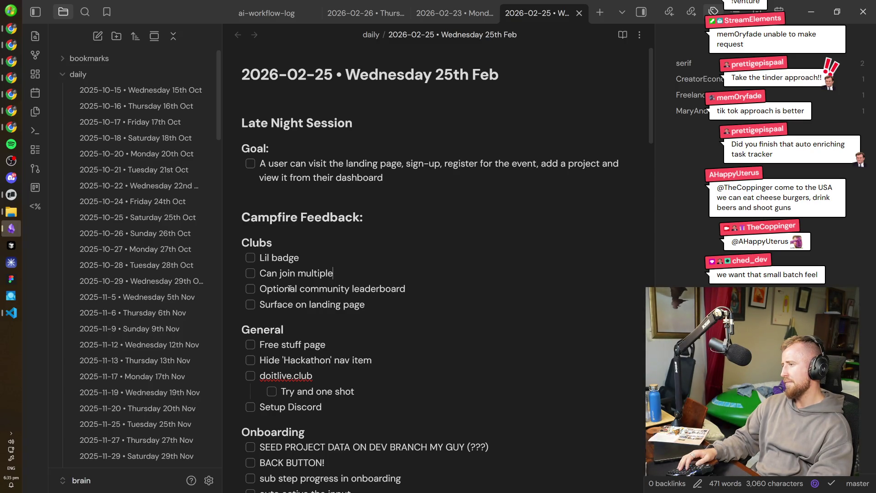
{"action": "key", "text": "shift+Home"}
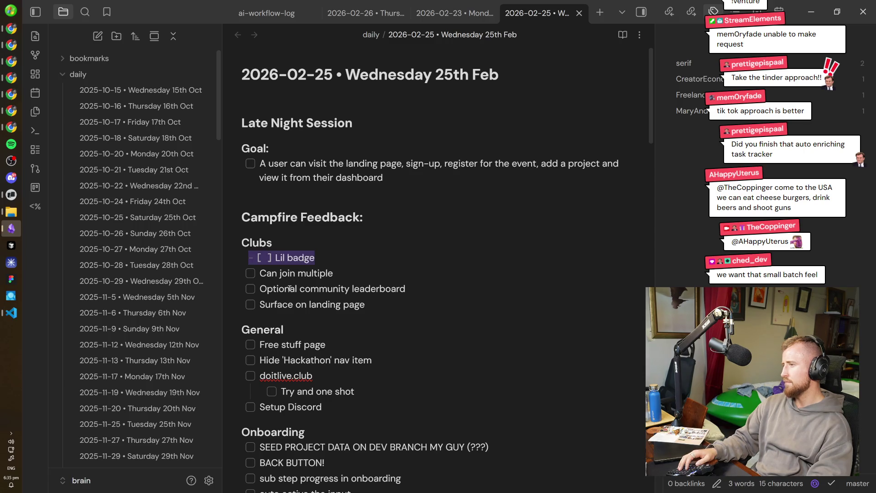
{"action": "key", "text": "End"}
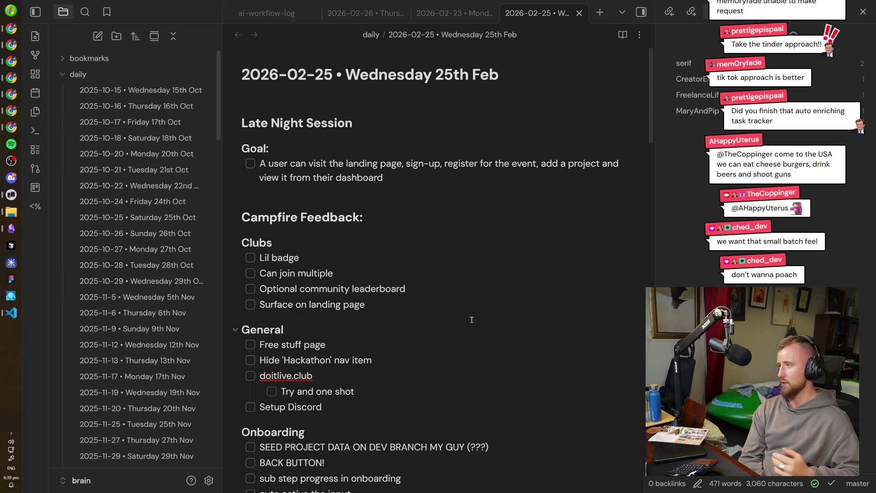
- Remove the blank line above Campfire Feedback and start a new Clubs item 'Dev communities?' after 'Surface on landing page'
{"action": "left_click", "coordinate": [472, 253]}
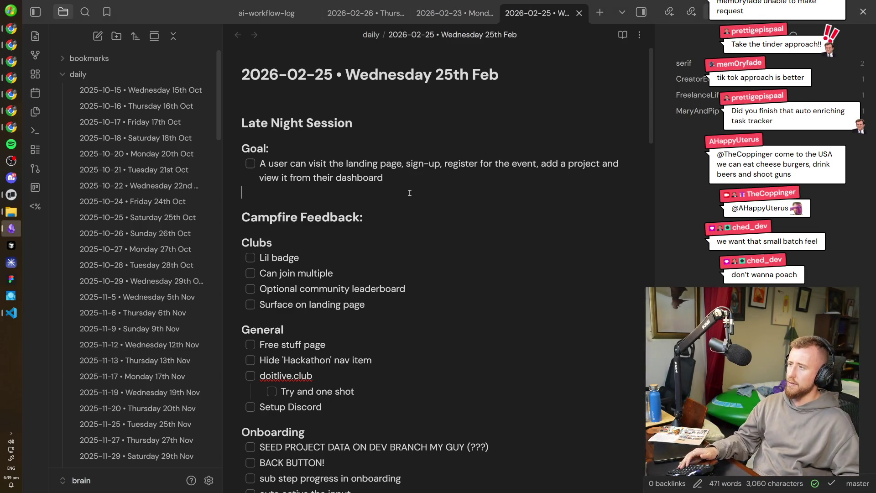
{"action": "key", "text": "BackSpace"}
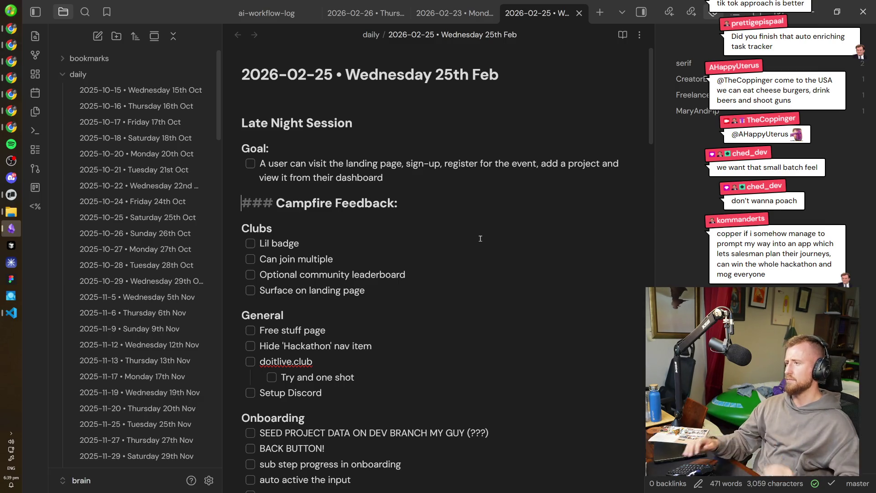
{"action": "left_click", "coordinate": [494, 288]}
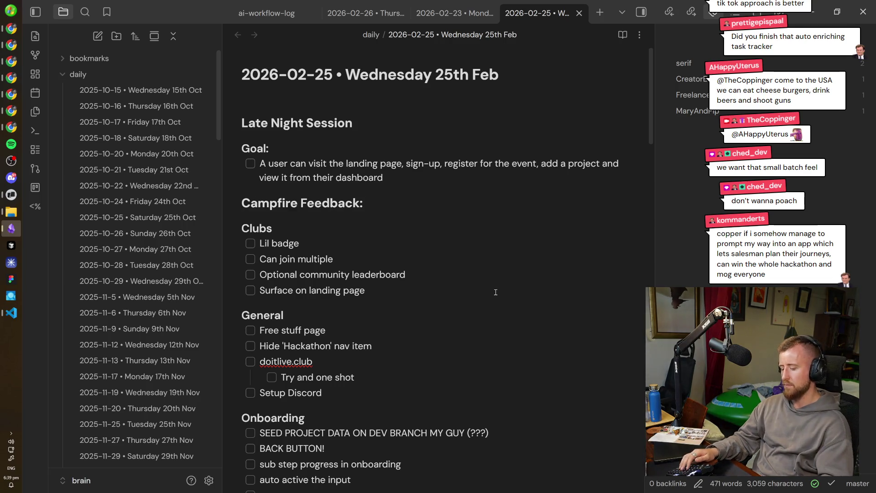
{"action": "key", "text": "Return"}
{"action": "type", "text": "Dev communities"}
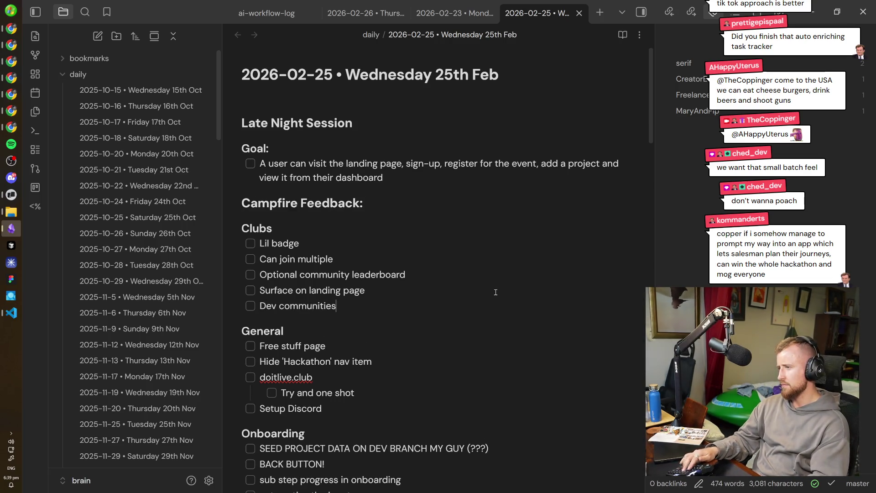
{"action": "type", "text": "?"}
- Discard the stray indented checklist item created below 'Dev communities?'
{"action": "key", "text": "Return"}
{"action": "key", "text": "Tab"}
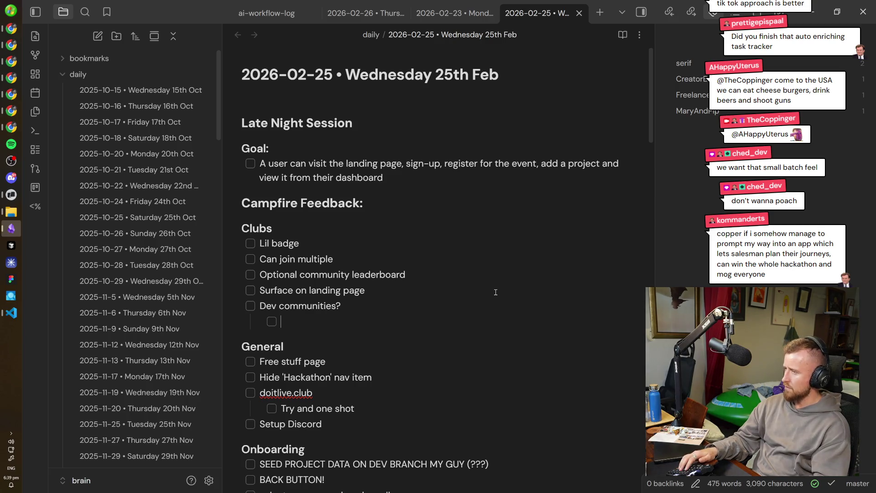
{"action": "key", "text": "shift+Home"}
{"action": "key", "text": "BackSpace"}
{"action": "key", "text": "BackSpace"}
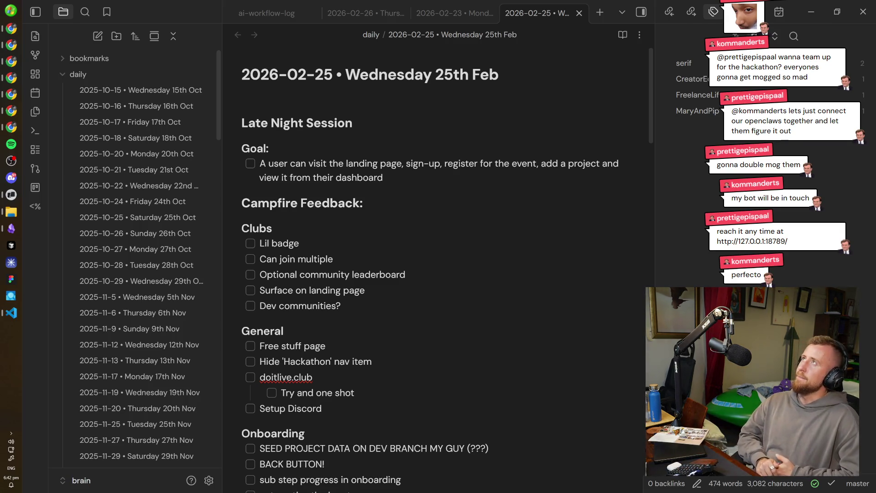
- Review the Campfire Feedback section of the daily note, then bring the browser forward
{"action": "left_click", "coordinate": [407, 218]}
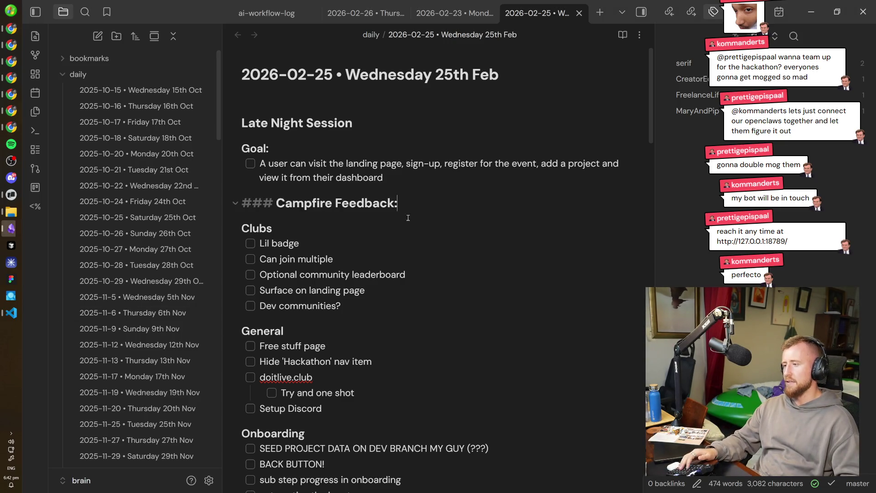
{"action": "scroll", "coordinate": [407, 218], "scroll_direction": "down", "scroll_amount": 2}
{"action": "scroll", "coordinate": [448, 284], "scroll_direction": "up", "scroll_amount": 2}
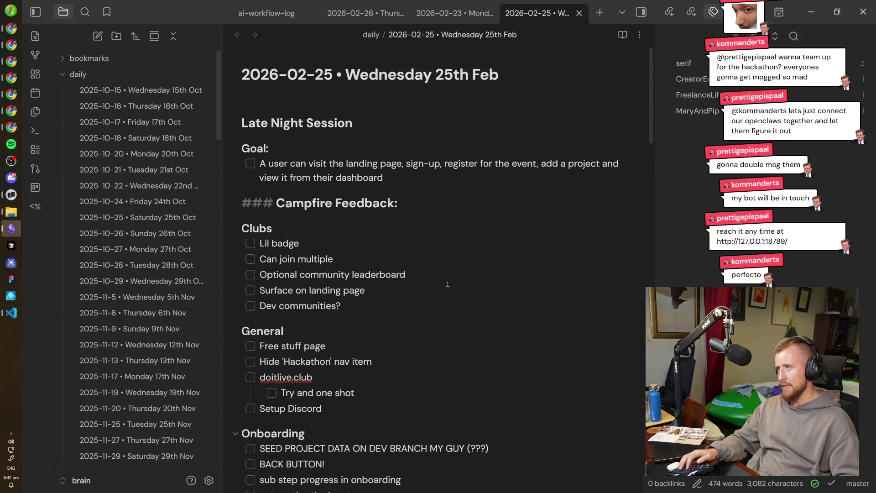
{"action": "left_click", "coordinate": [11, 130]}
- Load vibemasons.com/stats in a new private tab and go to the Threads page
{"action": "key", "text": "ctrl+t"}
{"action": "type", "text": "vibe"}
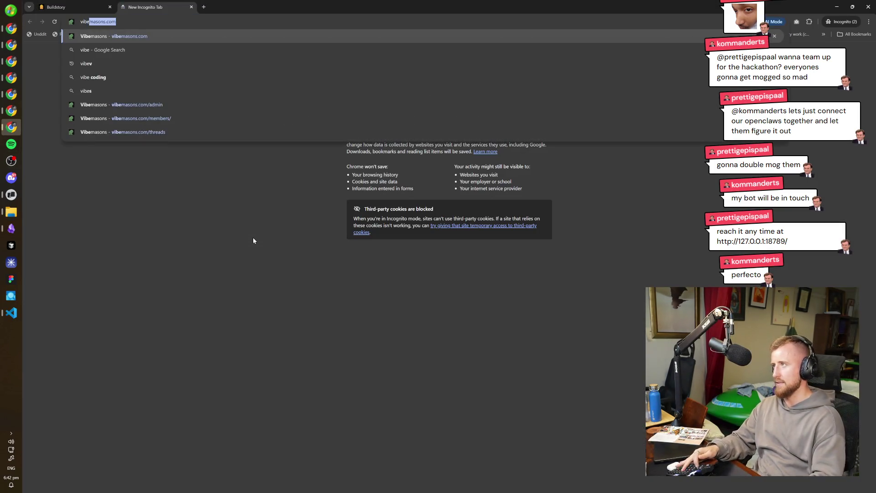
{"action": "key", "text": "Right"}
{"action": "type", "text": "/stats"}
{"action": "key", "text": "Return"}
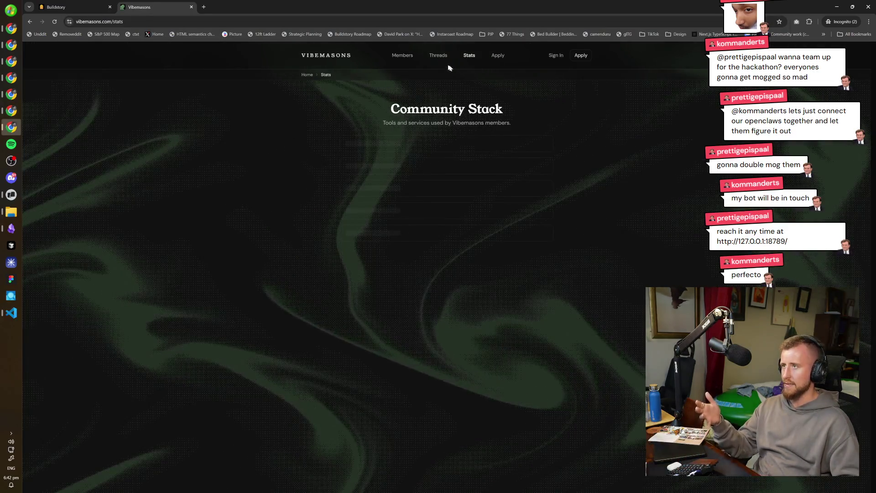
{"action": "left_click", "coordinate": [438, 55]}
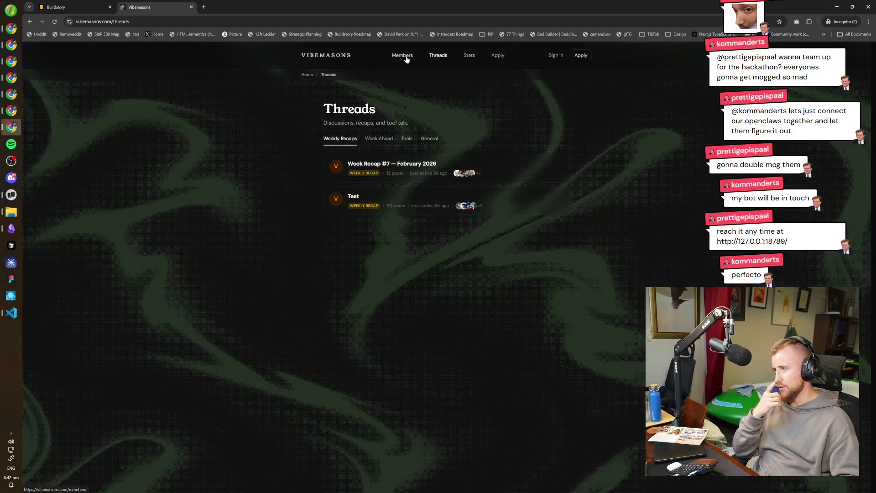
- Show the Tools tab of the Threads page listing AI providers such as Suno, Claude and DeepSeek
{"action": "left_click", "coordinate": [408, 140]}
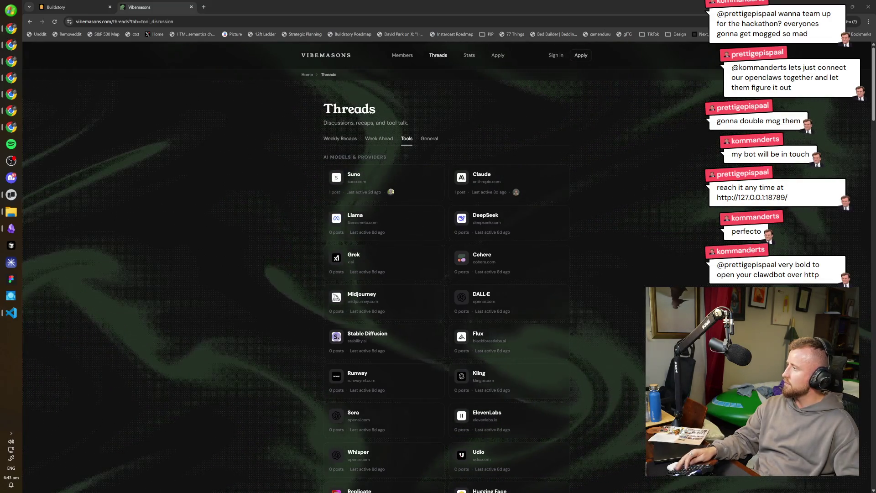
{"action": "key", "text": "alt+Tab"}
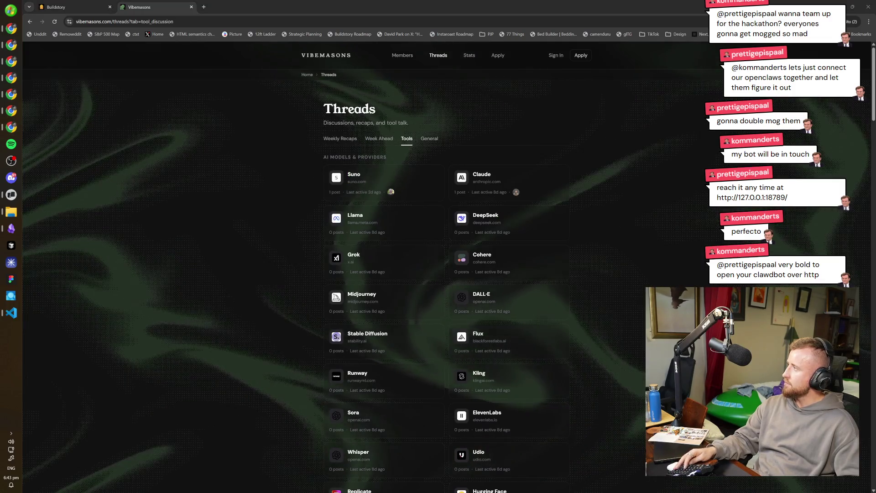
{"action": "key", "text": "alt+Tab"}
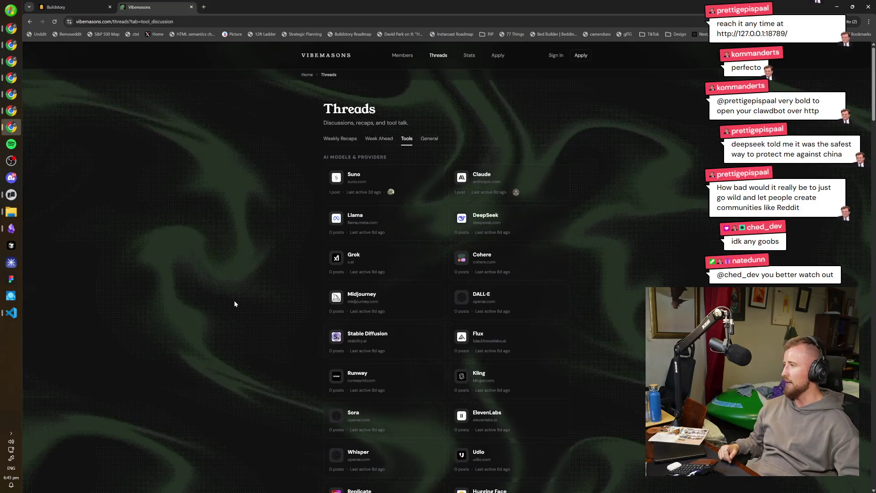
{"action": "scroll", "coordinate": [233, 300], "scroll_direction": "down", "scroll_amount": 3}
{"action": "scroll", "coordinate": [233, 301], "scroll_direction": "up", "scroll_amount": 3}
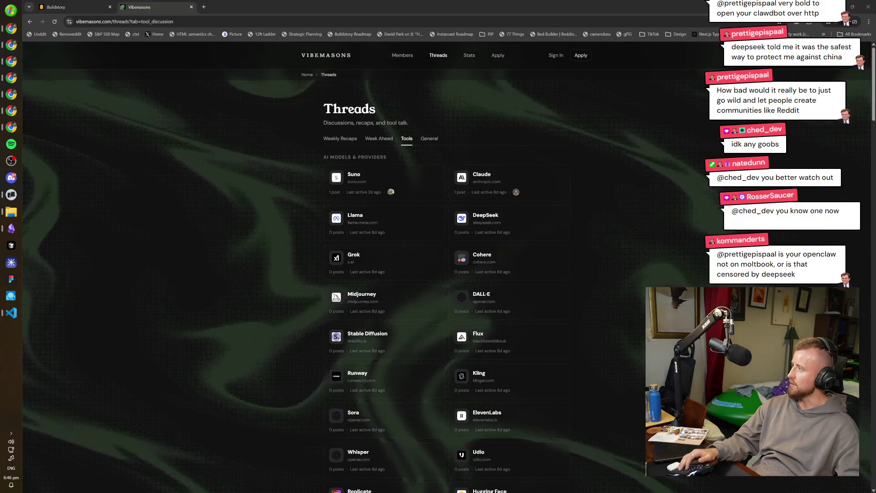
{"action": "key", "text": "alt+Tab"}
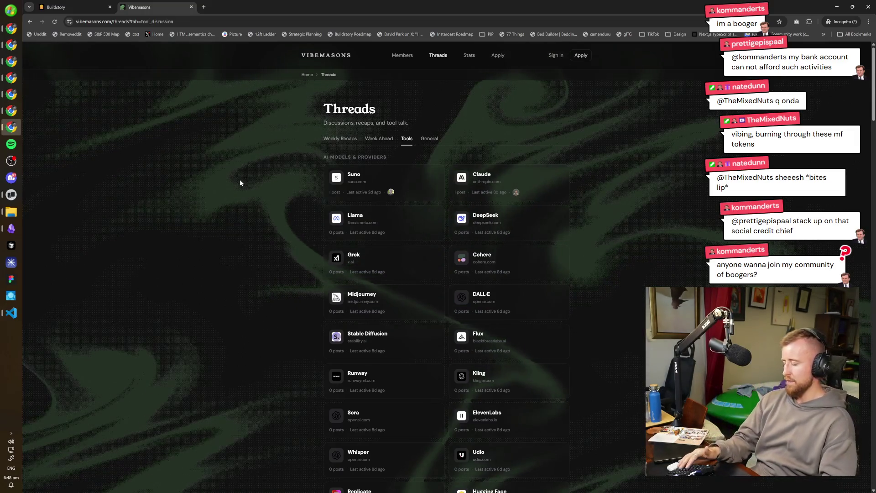
- Load the RosserSaucer Twitch channel in a private tab, return to the regular window and close a stray private window
{"action": "key", "text": "ctrl+t"}
{"action": "type", "text": "rossersaucer"}
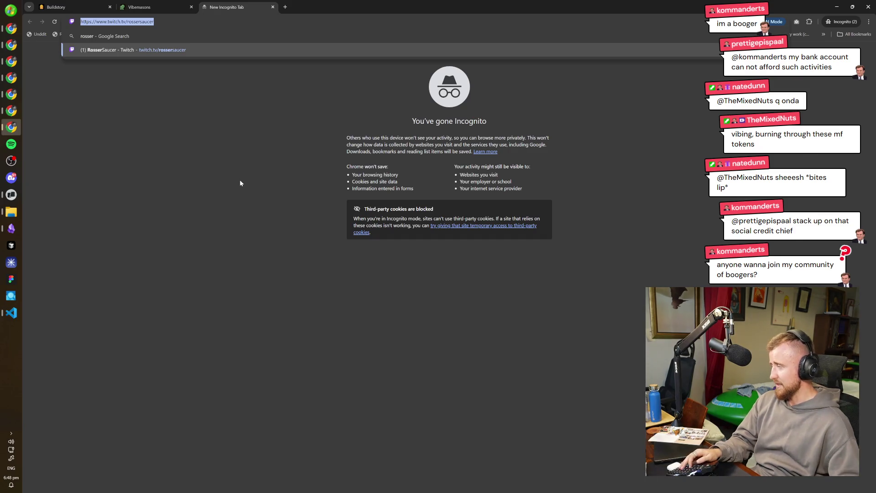
{"action": "key", "text": "Return"}
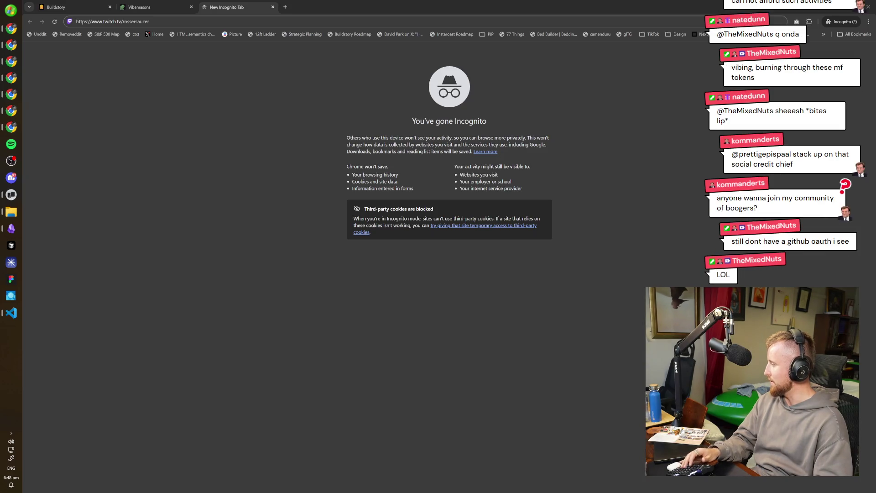
{"action": "key", "text": "alt+Tab"}
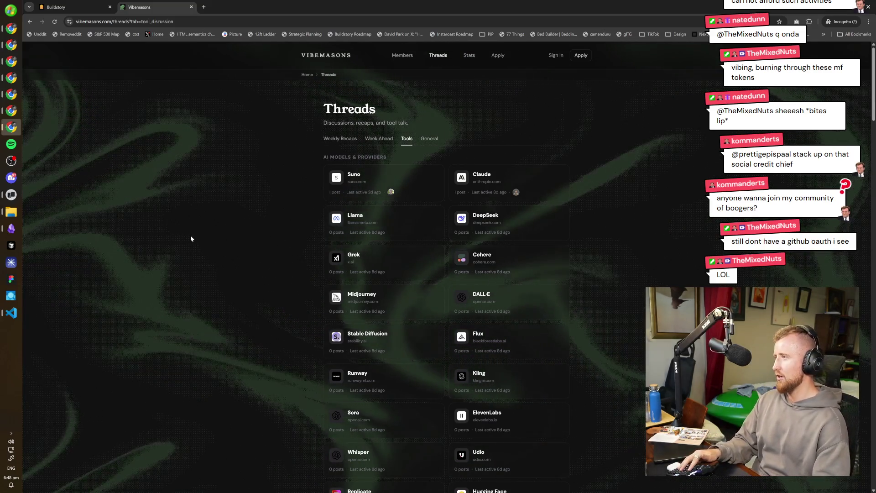
{"action": "key", "text": "ctrl+shift+n"}
{"action": "key", "text": "ctrl+w"}
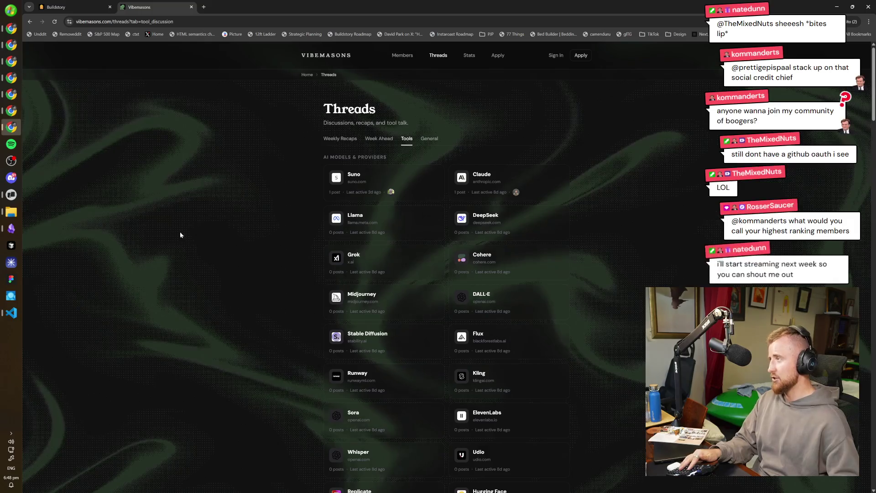
- Open twitch.tv/rossersaucer in a new tab of the other Chrome window
{"action": "left_click", "coordinate": [18, 111]}
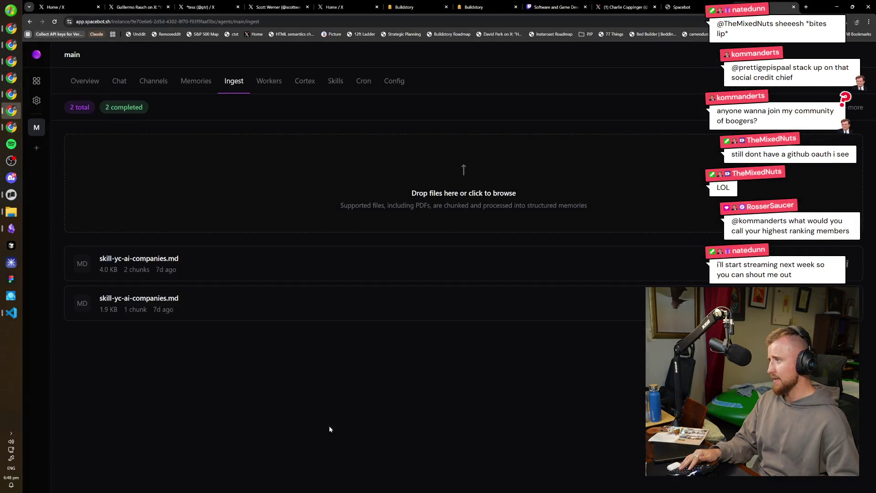
{"action": "key", "text": "ctrl+t"}
{"action": "type", "text": "twitch.tv"}
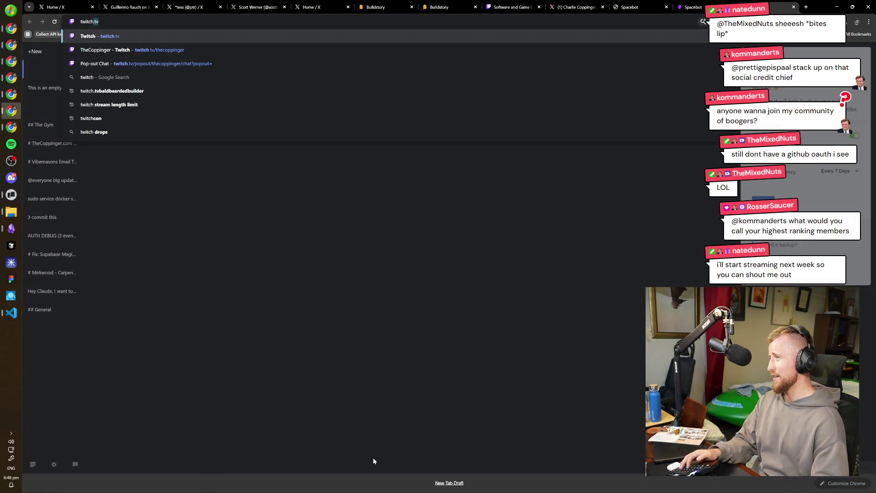
{"action": "type", "text": "/rossersaucer"}
{"action": "key", "text": "Return"}
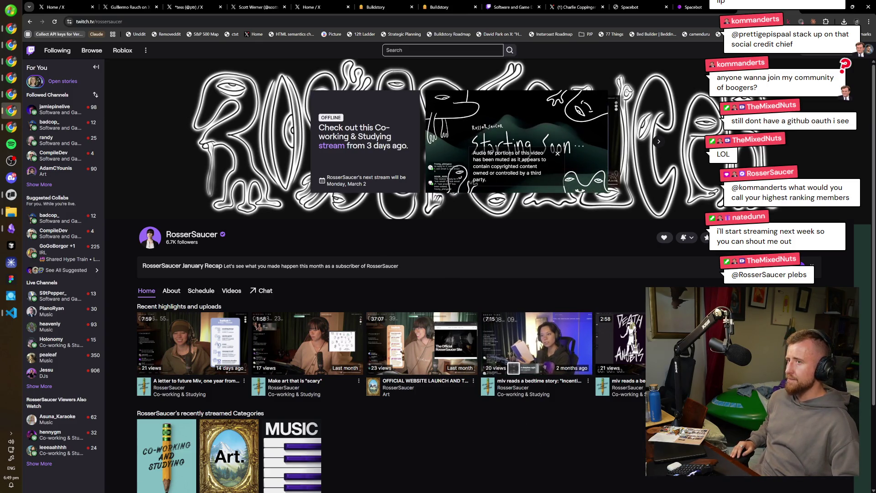
- Leave the Twitch channel for the Spacebot tab showing the agent Ingest page
{"action": "key", "text": "ctrl+9"}
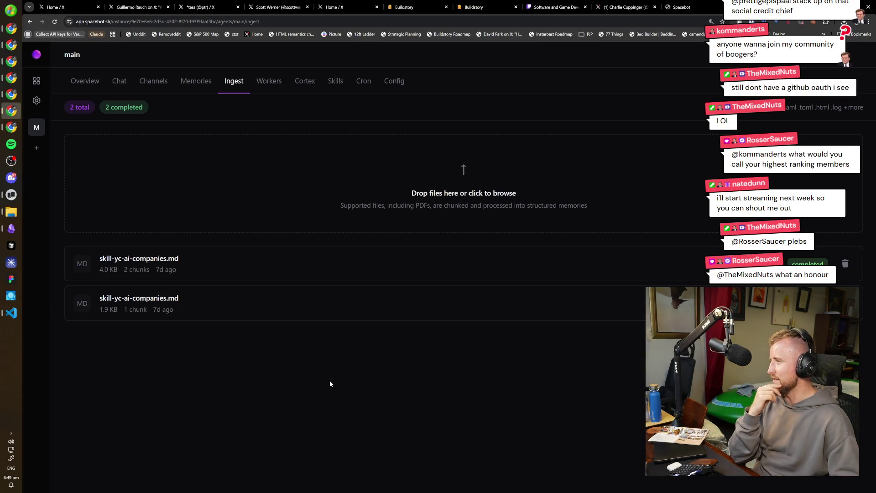
- Close the Spacebot tab and open the X post behind the liked '(p)retty great idea' reply notification
{"action": "key", "text": "ctrl+w"}
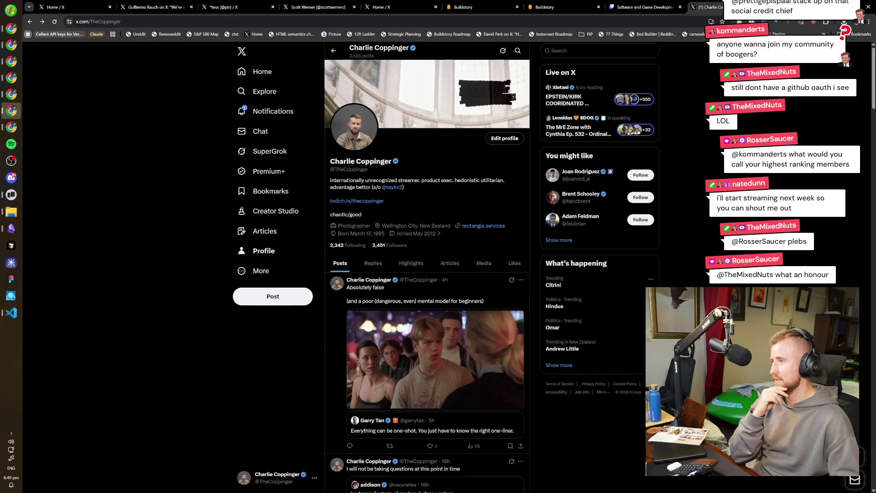
{"action": "left_click", "coordinate": [271, 111]}
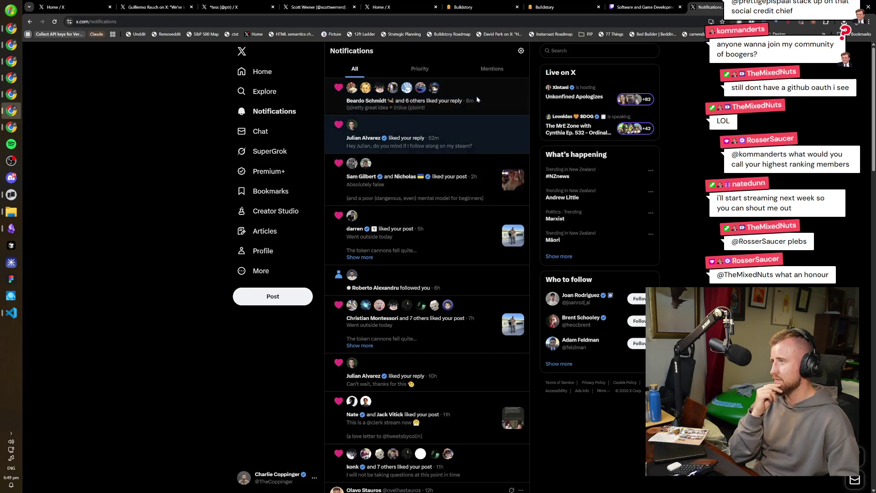
{"action": "left_click", "coordinate": [446, 102]}
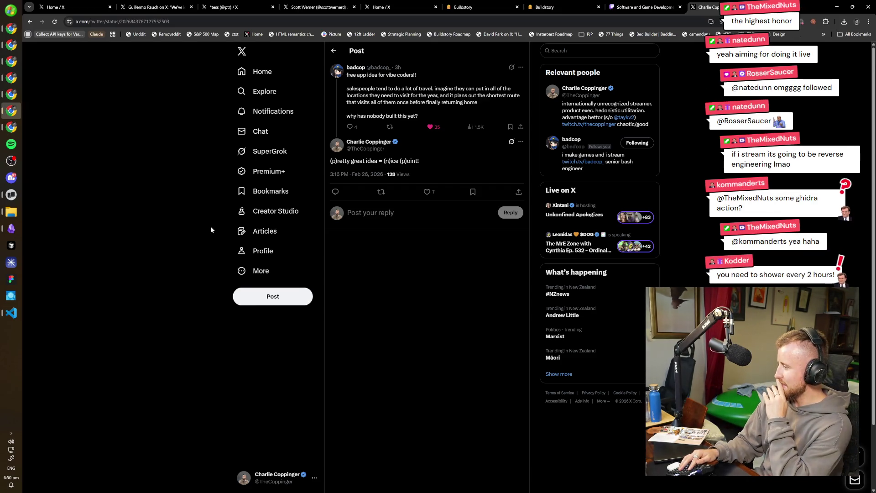
- From github.com/coppinger open the buildstory-hackathon repository and its Pull requests page
{"action": "key", "text": "ctrl+t"}
{"action": "type", "text": "git"}
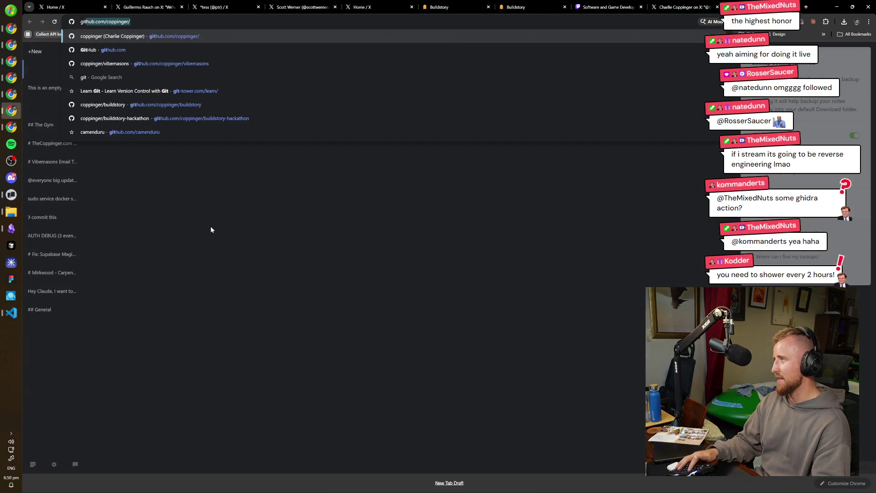
{"action": "key", "text": "Return"}
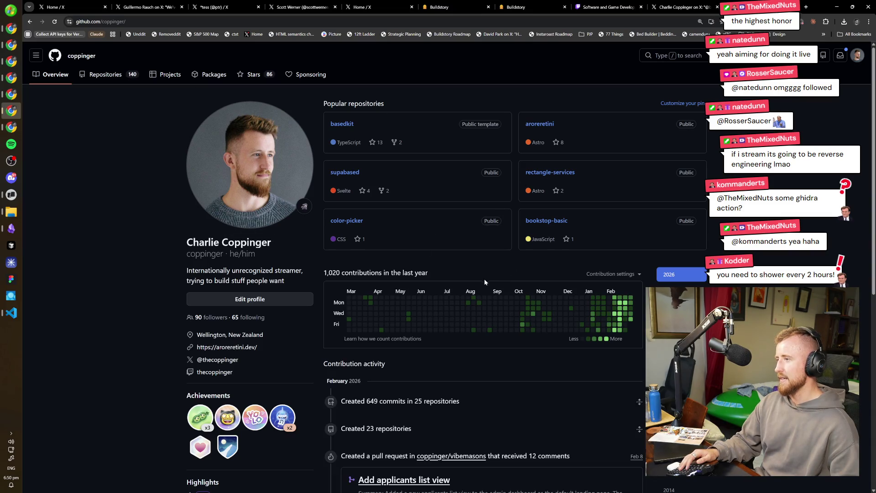
{"action": "scroll", "coordinate": [465, 329], "scroll_direction": "down", "scroll_amount": 2}
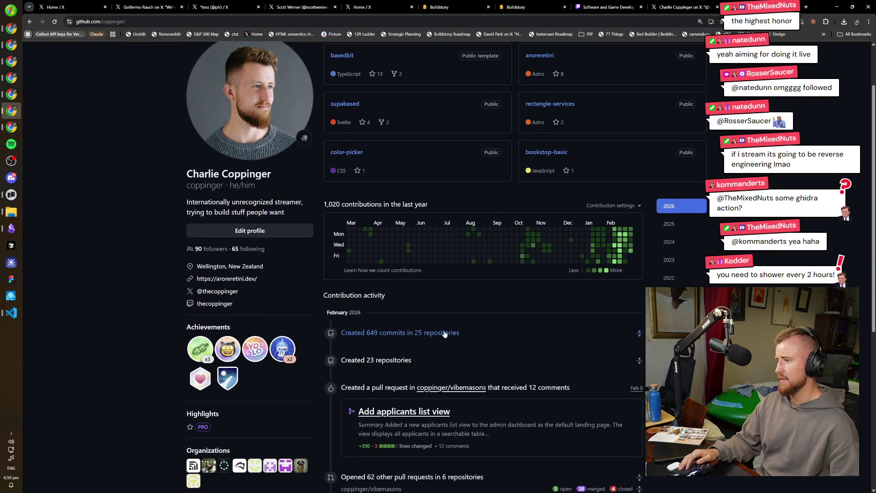
{"action": "left_click", "coordinate": [445, 334]}
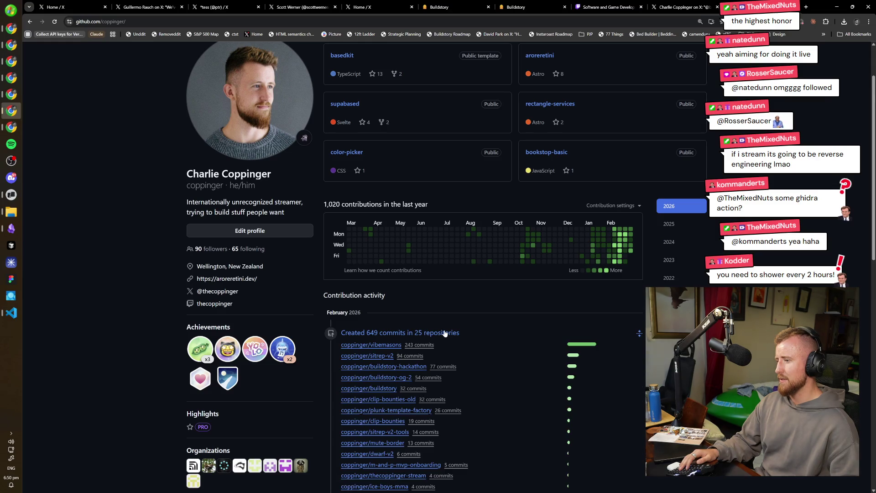
{"action": "left_click", "coordinate": [403, 367]}
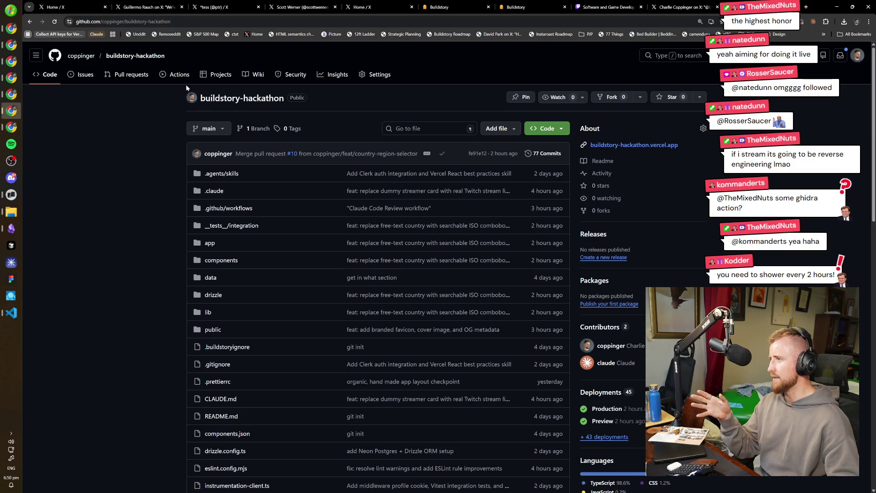
{"action": "left_click", "coordinate": [131, 74]}
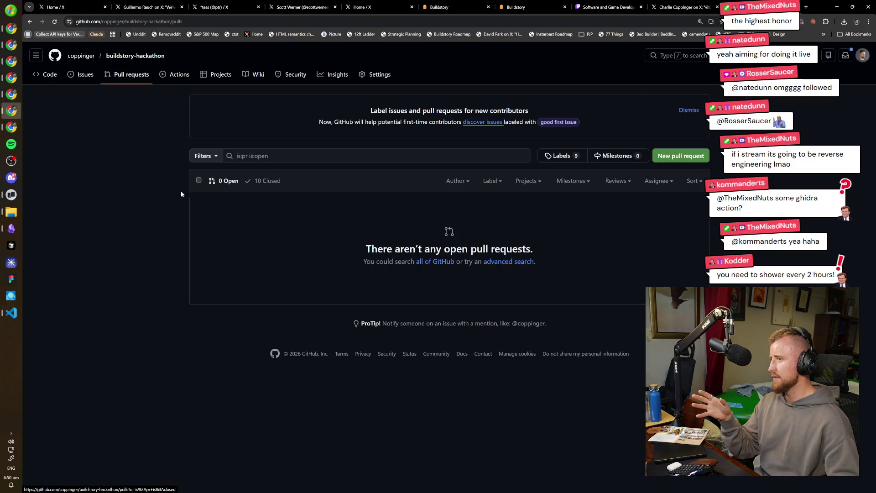
{"action": "left_click", "coordinate": [49, 74]}
- Stop the running Next.js dev server in Warp and rerun npm run dev
{"action": "key", "text": "alt+Tab"}
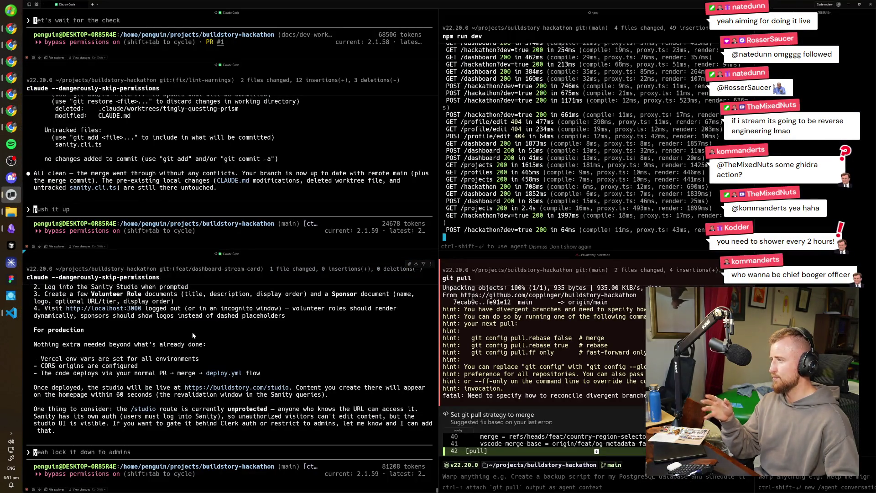
{"action": "scroll", "coordinate": [204, 342], "scroll_direction": "up", "scroll_amount": 1}
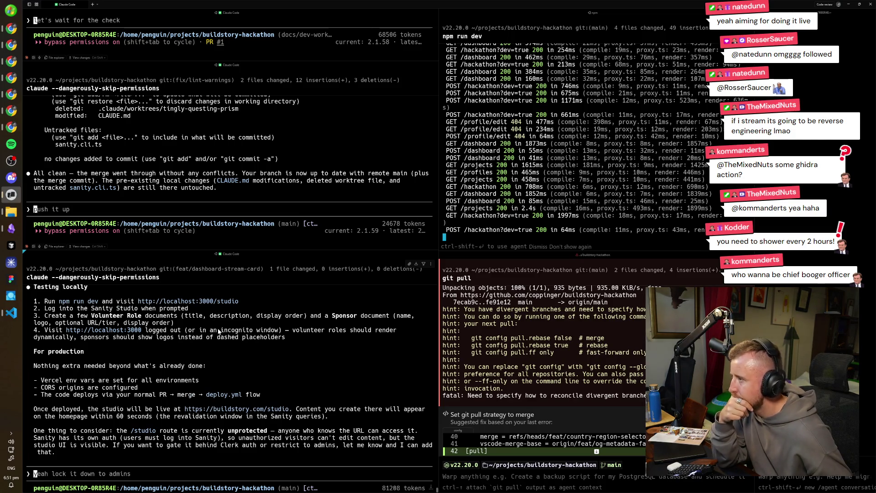
{"action": "left_click", "coordinate": [627, 223]}
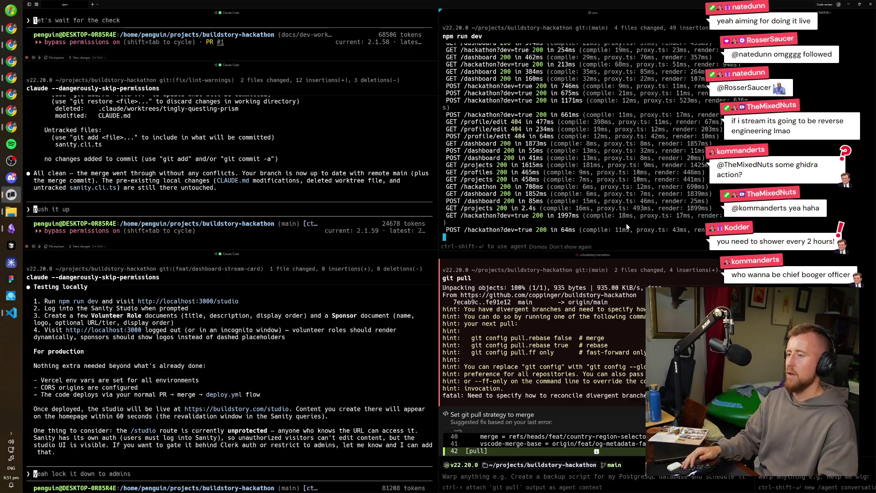
{"action": "key", "text": "ctrl+c"}
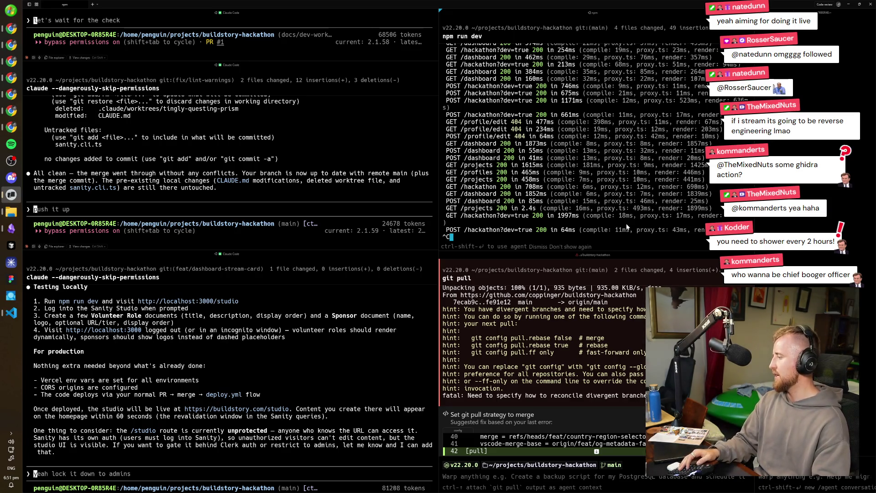
{"action": "key", "text": "Up"}
{"action": "key", "text": "Return"}
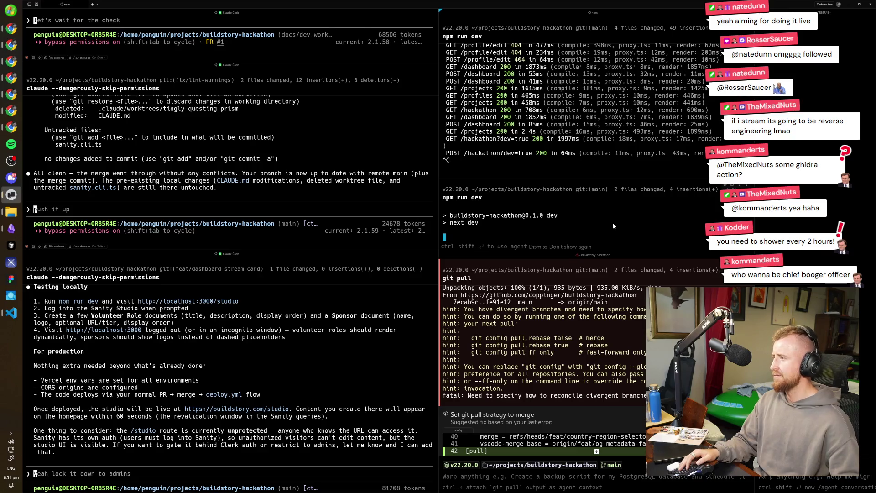
- Bring the Chrome browser window back to the front
{"action": "left_click", "coordinate": [234, 303]}
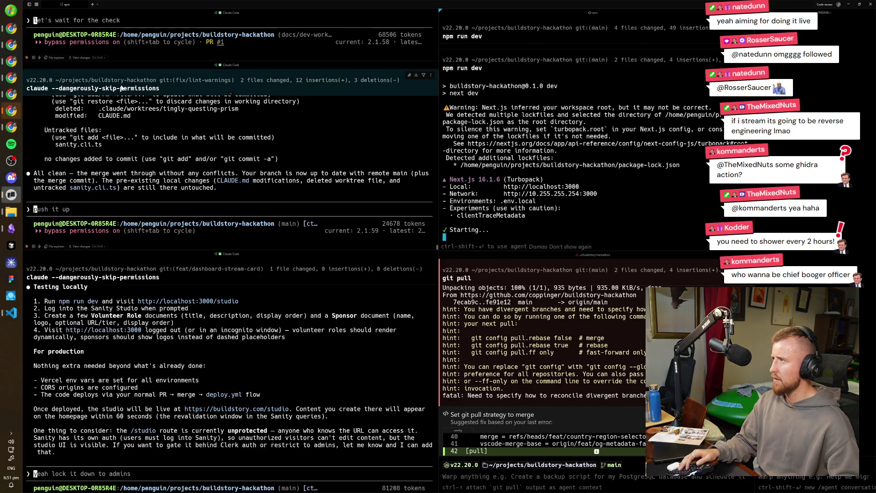
{"action": "left_click", "coordinate": [14, 110]}
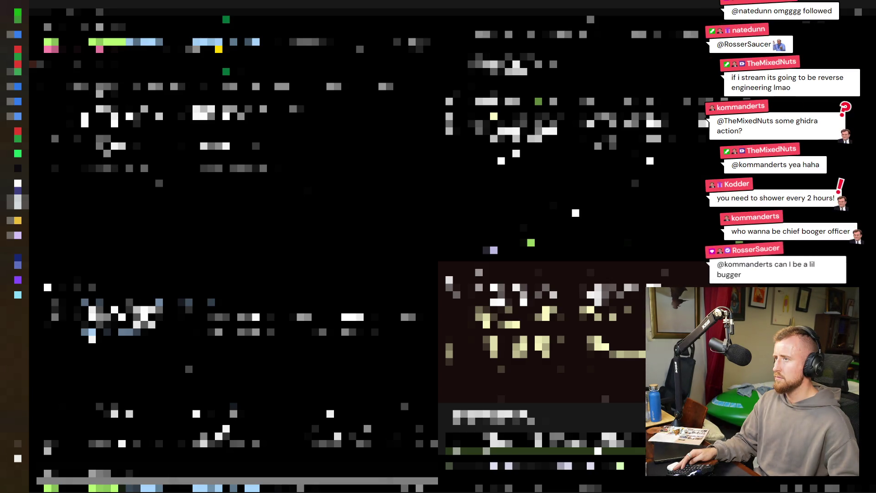
- Ask Claude in Warp to lock /studio to admins, glance at stepper.tsx line 50, return to the daily note
{"action": "key", "text": "alt+Tab"}
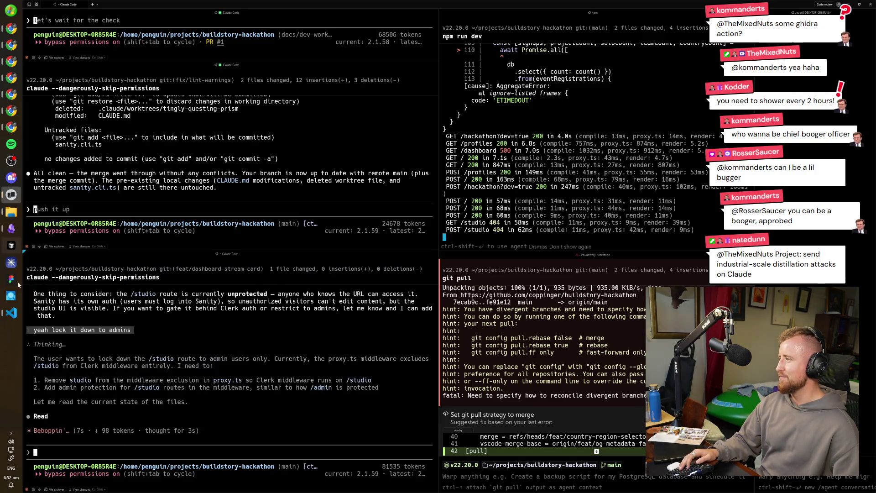
{"action": "left_click", "coordinate": [12, 312]}
{"action": "left_click", "coordinate": [372, 300]}
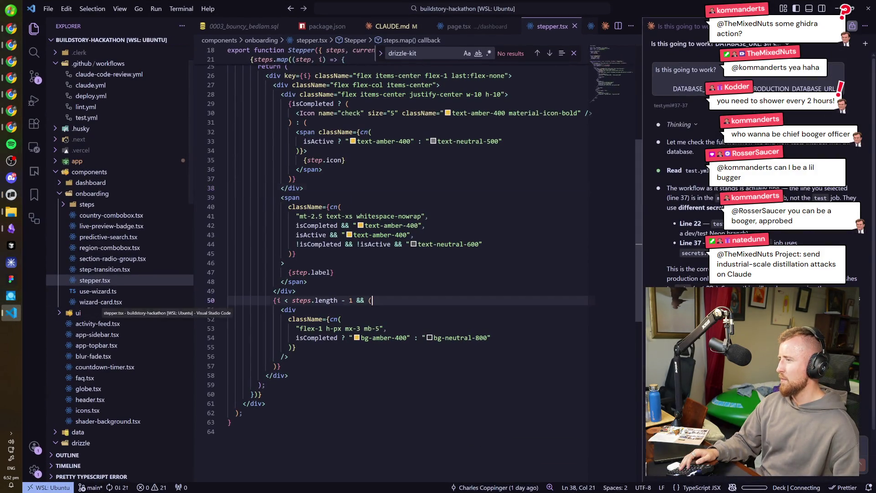
{"action": "scroll", "coordinate": [370, 274], "scroll_direction": "up", "scroll_amount": 5}
{"action": "scroll", "coordinate": [370, 275], "scroll_direction": "up", "scroll_amount": 4}
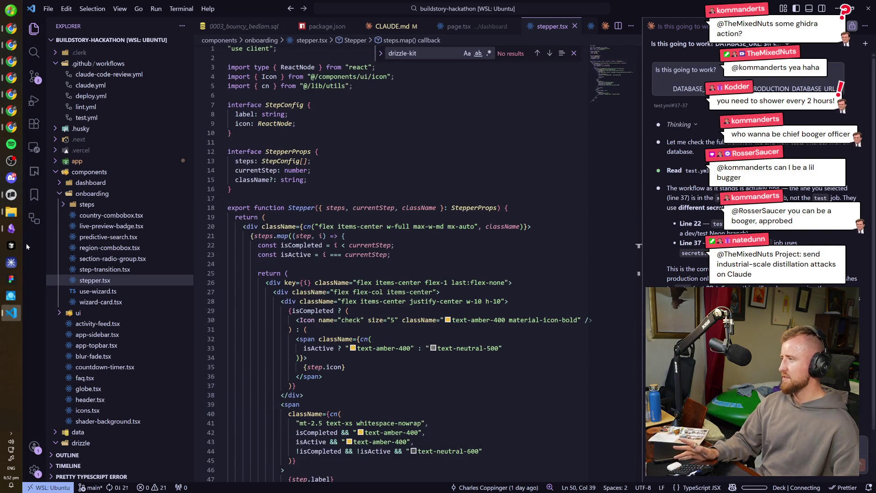
{"action": "left_click", "coordinate": [12, 228]}
{"action": "scroll", "coordinate": [438, 274], "scroll_direction": "down", "scroll_amount": 2}
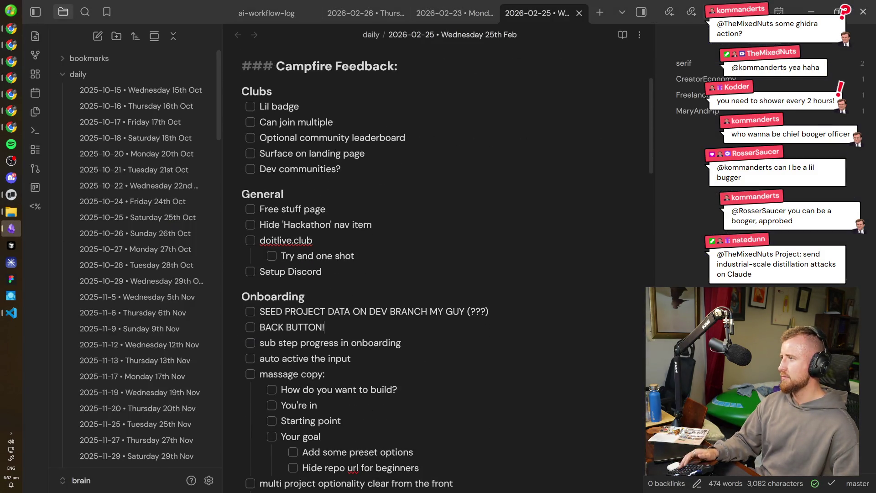
{"action": "scroll", "coordinate": [438, 274], "scroll_direction": "up", "scroll_amount": 2}
{"action": "scroll", "coordinate": [439, 274], "scroll_direction": "down", "scroll_amount": 5}
{"action": "scroll", "coordinate": [438, 274], "scroll_direction": "down", "scroll_amount": 3}
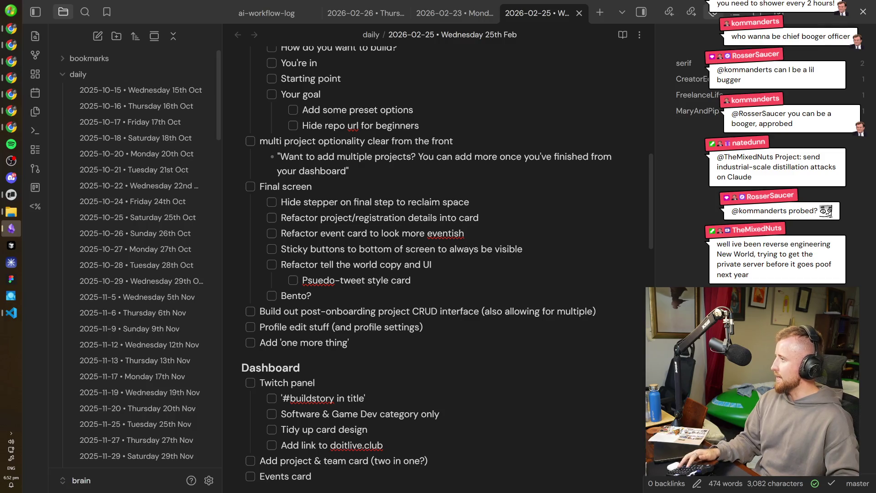
- Briefly check the Vibemasons Threads page in Chrome and return to the daily note
{"action": "left_click", "coordinate": [11, 128]}
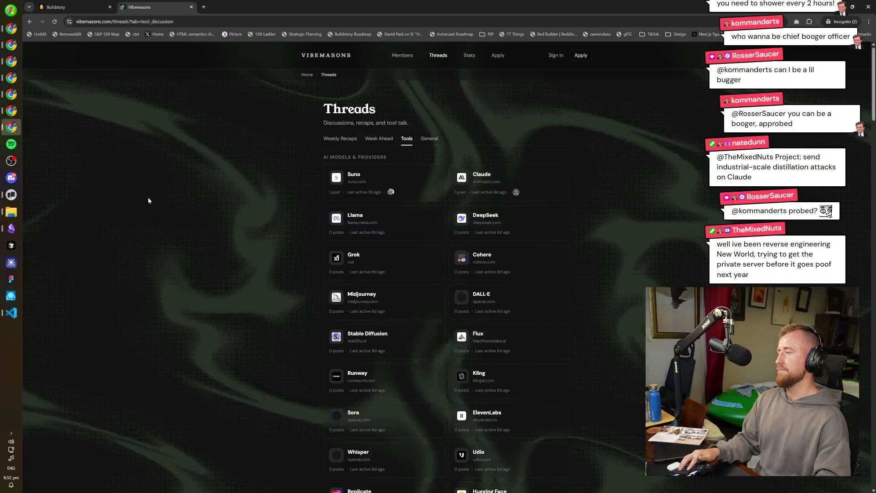
{"action": "key", "text": "ctrl+t"}
{"action": "key", "text": "ctrl+w"}
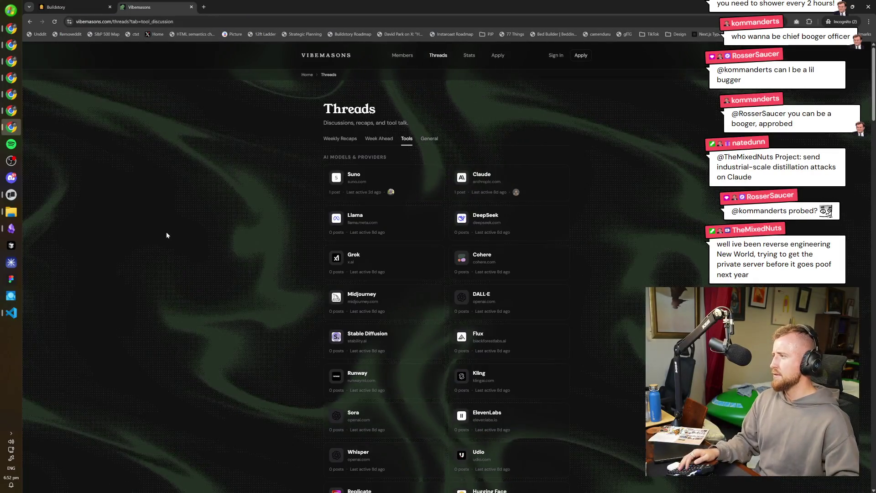
{"action": "left_click", "coordinate": [11, 228]}
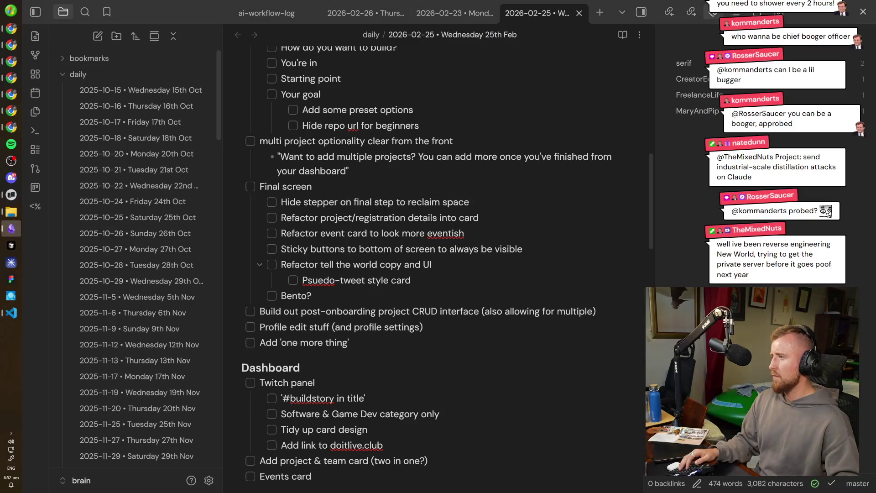
{"action": "scroll", "coordinate": [438, 274], "scroll_direction": "down", "scroll_amount": 5}
{"action": "type", "text": "Tinder"}
{"action": "scroll", "coordinate": [438, 274], "scroll_direction": "up", "scroll_amount": 1}
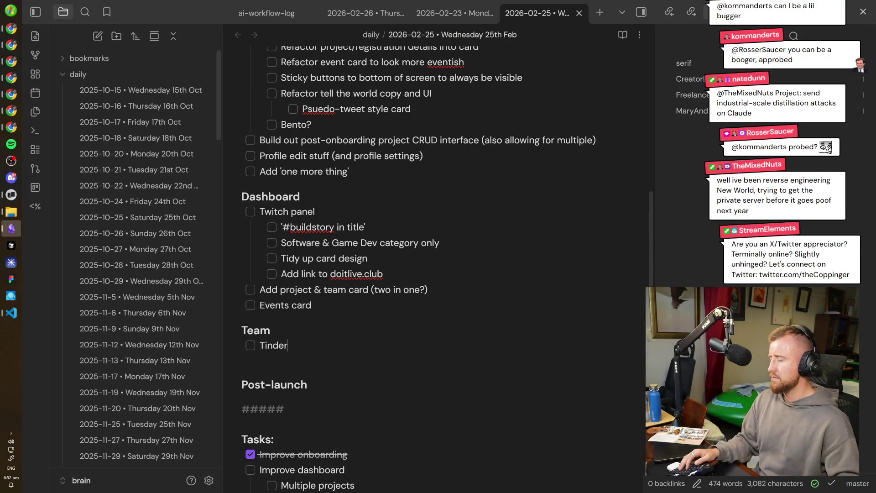
{"action": "type", "text": " style"}
- Add a task above Tinder style view, then paste two copies of the Team heading below the Team list
{"action": "key", "text": "Up"}
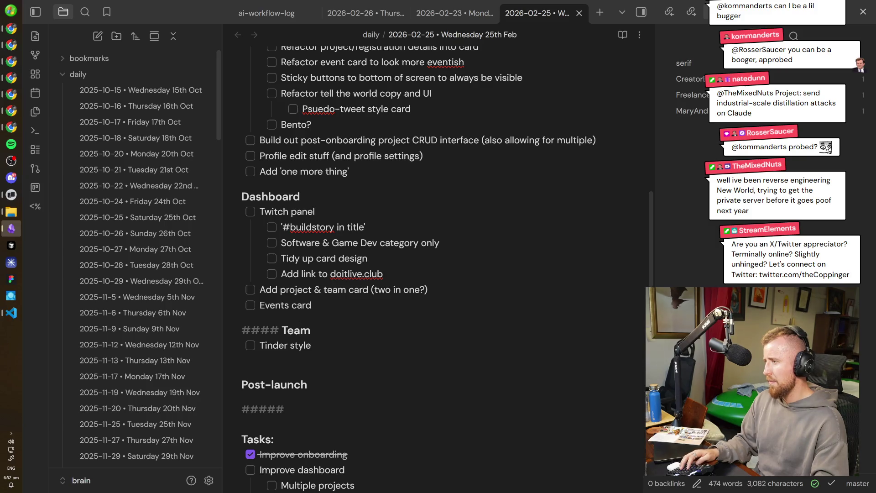
{"action": "key", "text": "Down"}
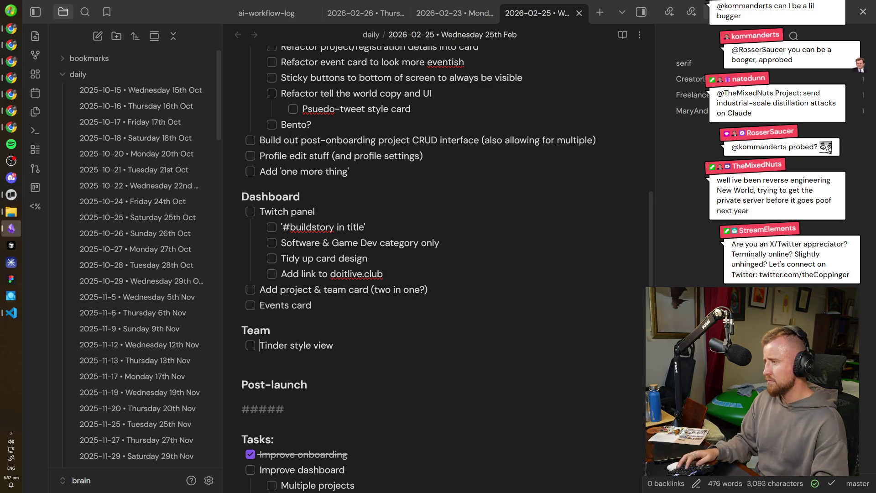
{"action": "key", "text": "Return"}
{"action": "type", "text": "Sim"}
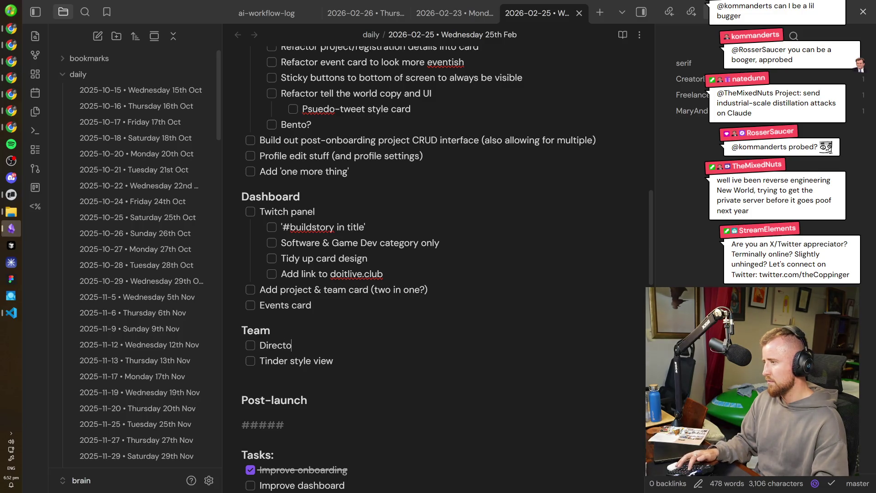
{"action": "key", "text": "BackSpace"}
{"action": "type", "text": "view"}
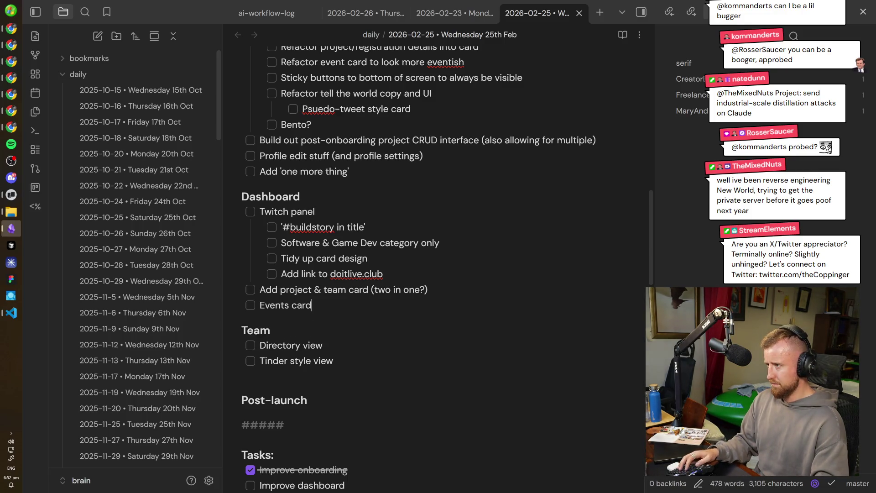
{"action": "key", "text": "Down"}
{"action": "key", "text": "Down"}
{"action": "key", "text": "Down"}
{"action": "key", "text": "Down"}
{"action": "key", "text": "Return"}
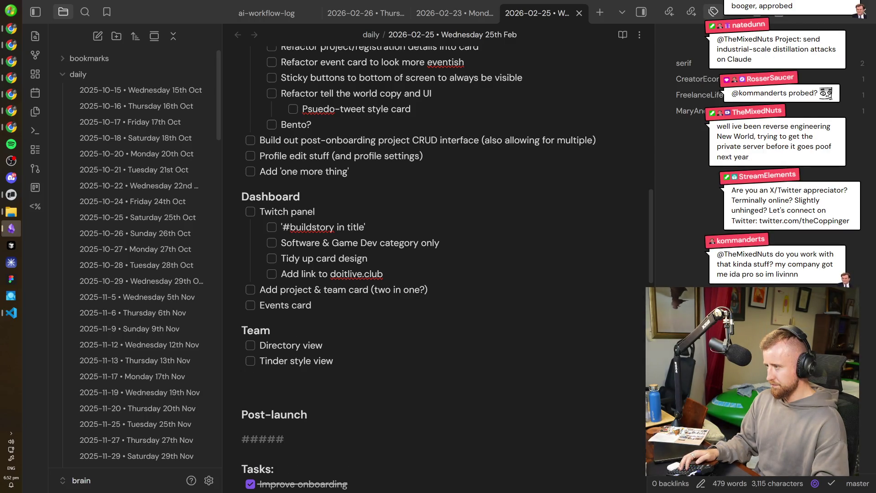
{"action": "key", "text": "Return"}
{"action": "key", "text": "Up"}
{"action": "key", "text": "Up"}
{"action": "key", "text": "Up"}
{"action": "key", "text": "Up"}
{"action": "key", "text": "shift+Home"}
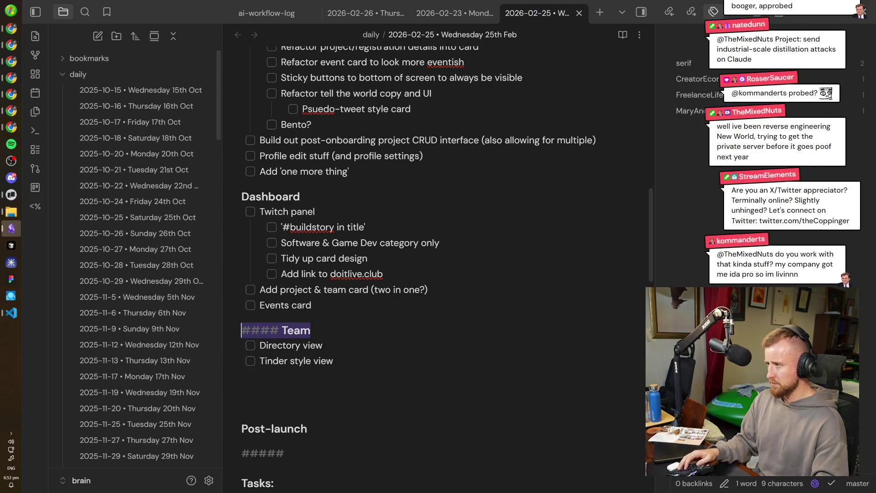
{"action": "left_click", "coordinate": [311, 345]}
{"action": "key", "text": "ctrl+v"}
{"action": "key", "text": "Return"}
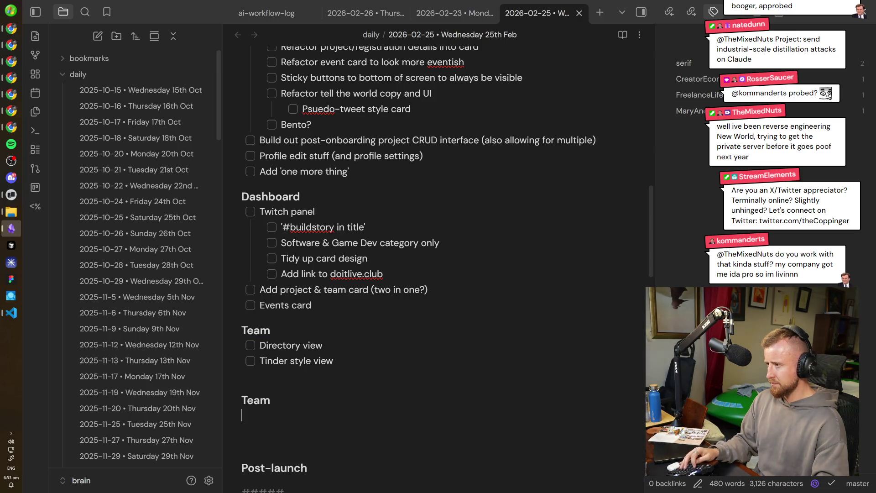
{"action": "key", "text": "ctrl+v"}
- Rename the copied headings to Profiles and Projects and add an Improve UI task under Profiles
{"action": "key", "text": "Down"}
{"action": "key", "text": "BackSpace"}
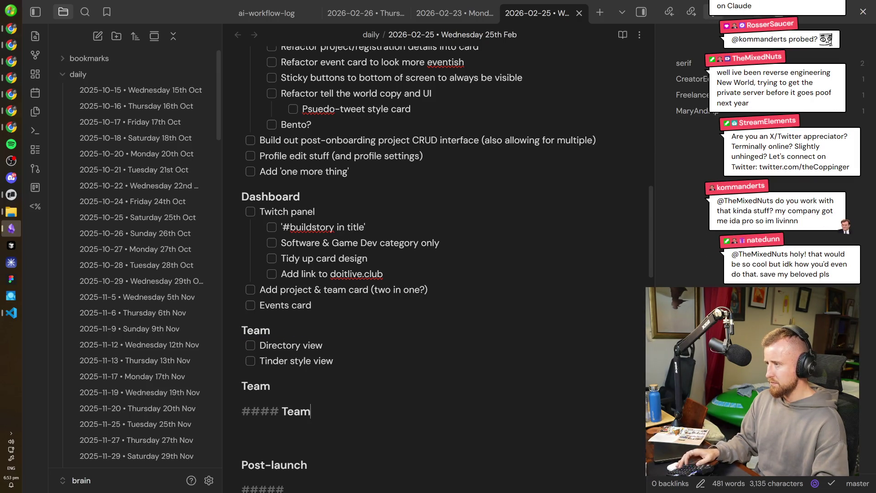
{"action": "key", "text": "Down"}
{"action": "key", "text": "ctrl+shift+Left"}
{"action": "type", "text": "Profiles"}
{"action": "key", "text": "Down"}
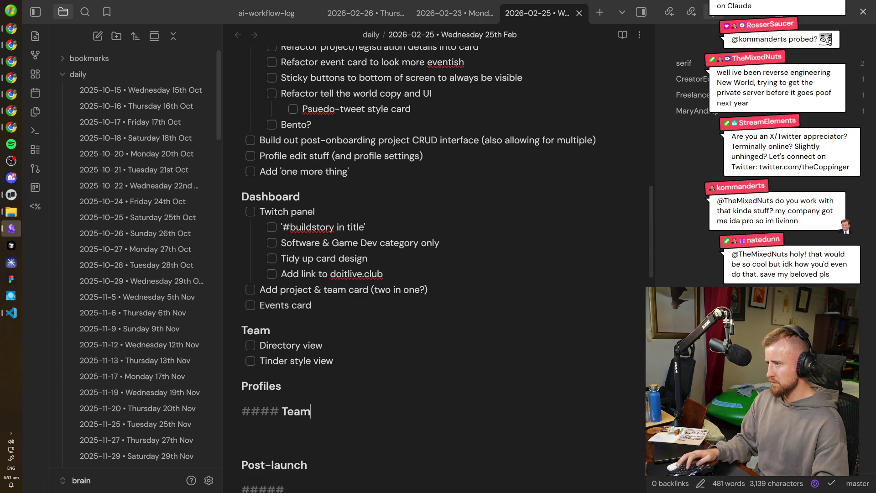
{"action": "type", "text": "Projects"}
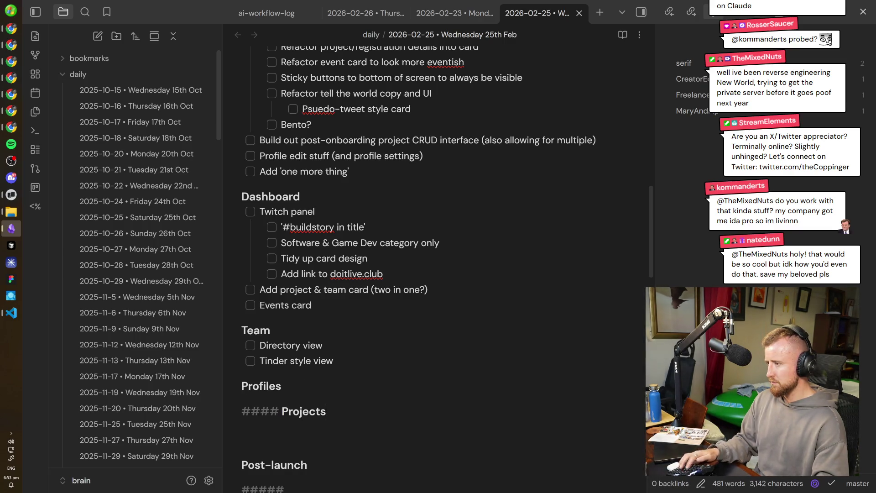
{"action": "key", "text": "Up"}
{"action": "key", "text": "Return"}
{"action": "type", "text": "- [ ] Imp"}
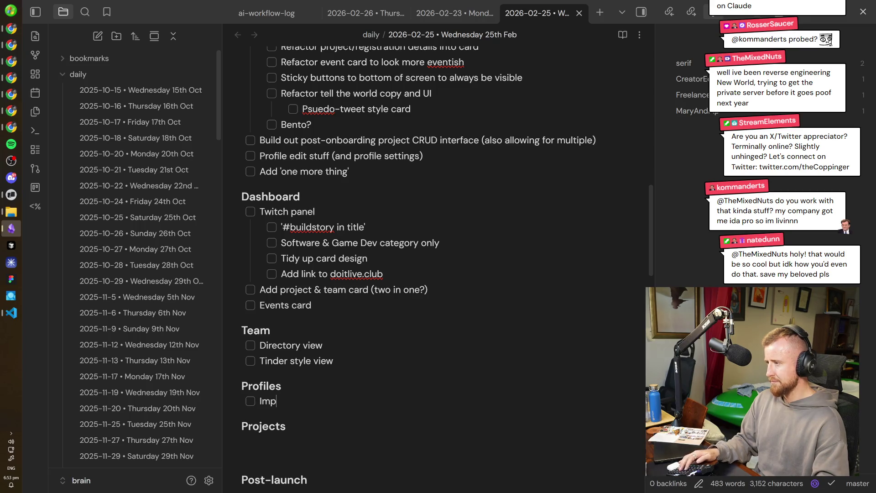
{"action": "type", "text": "UI"}
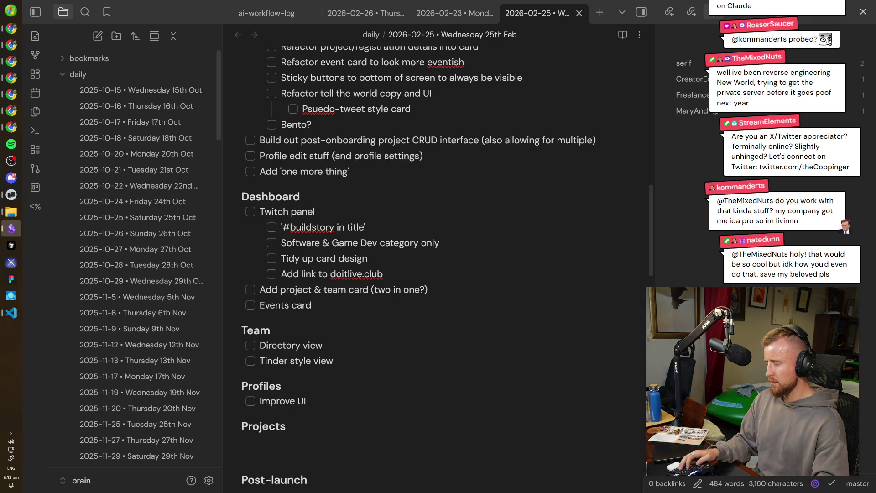
{"action": "key", "text": "Down"}
{"action": "key", "text": "Return"}
{"action": "type", "text": "Improve UI"}
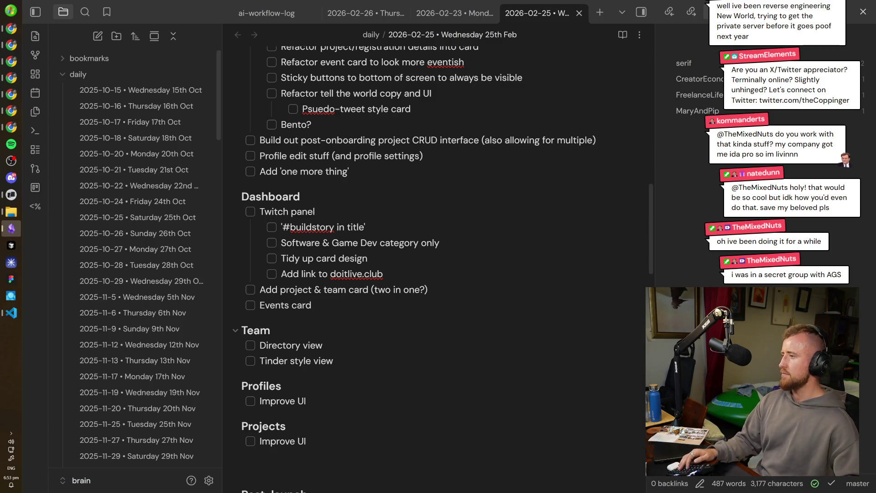
{"action": "scroll", "coordinate": [411, 273], "scroll_direction": "down", "scroll_amount": 1}
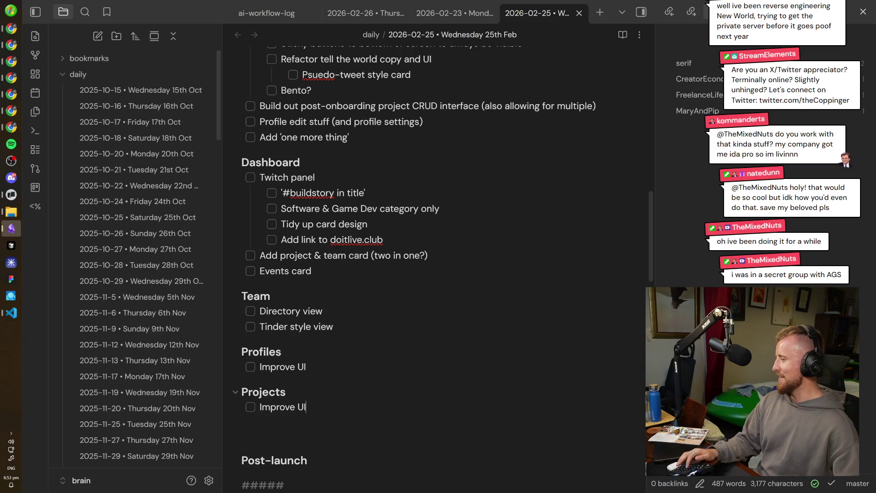
- Finish the Improve UI task under Projects, check the Projects heading markdown, move below it
{"action": "left_click", "coordinate": [304, 392]}
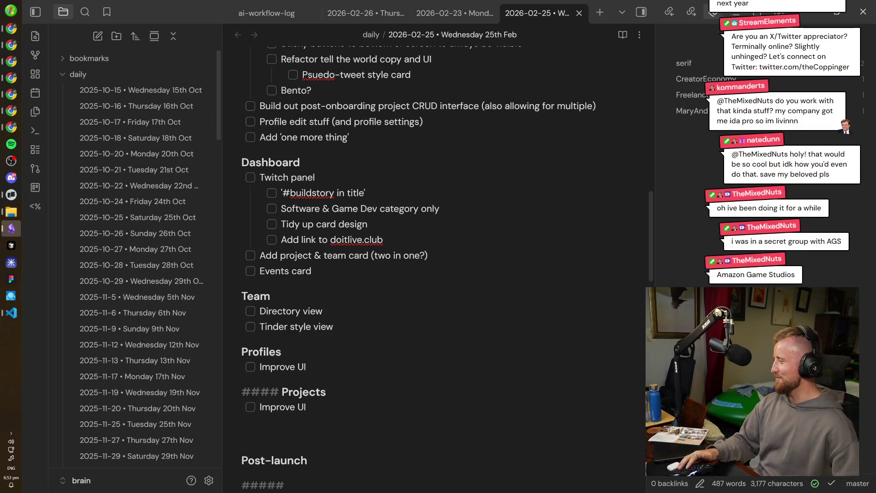
{"action": "key", "text": "Down"}
{"action": "key", "text": "Down"}
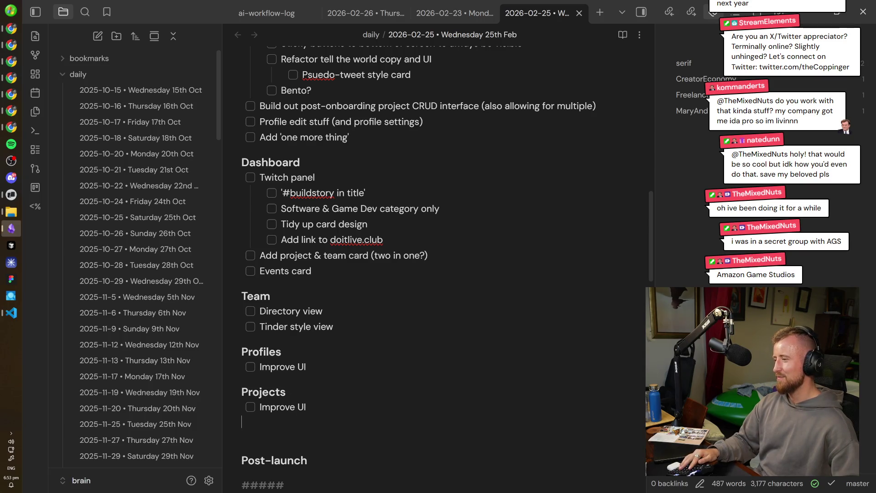
{"action": "left_click_drag", "start_coordinate": [244, 423], "coordinate": [351, 293]}
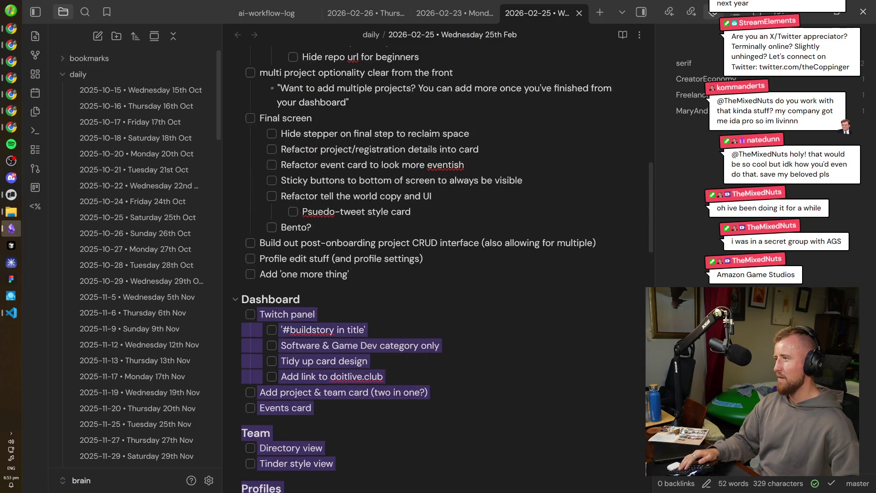
{"action": "scroll", "coordinate": [351, 294], "scroll_direction": "up", "scroll_amount": 3}
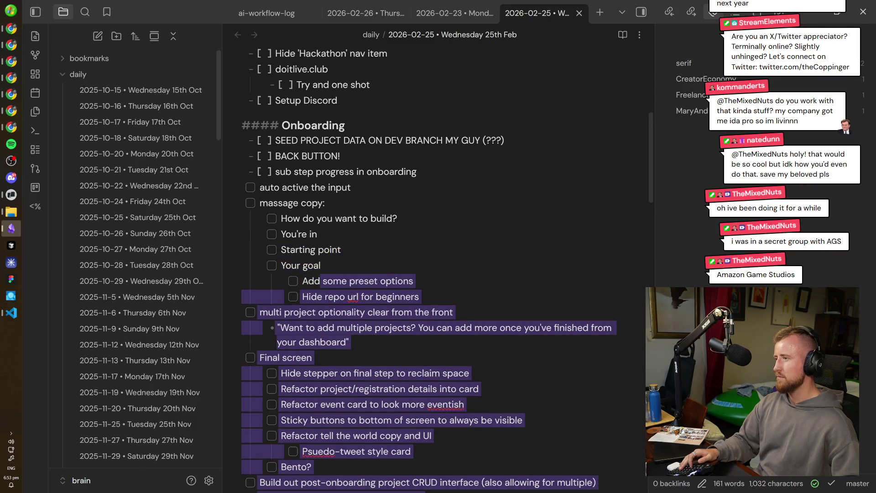
{"action": "mouse_move", "coordinate": [351, 293]}
{"action": "left_mouse_down"}
{"action": "mouse_move", "coordinate": [317, 267]}
{"action": "mouse_move", "coordinate": [427, 48]}
{"action": "left_mouse_up"}
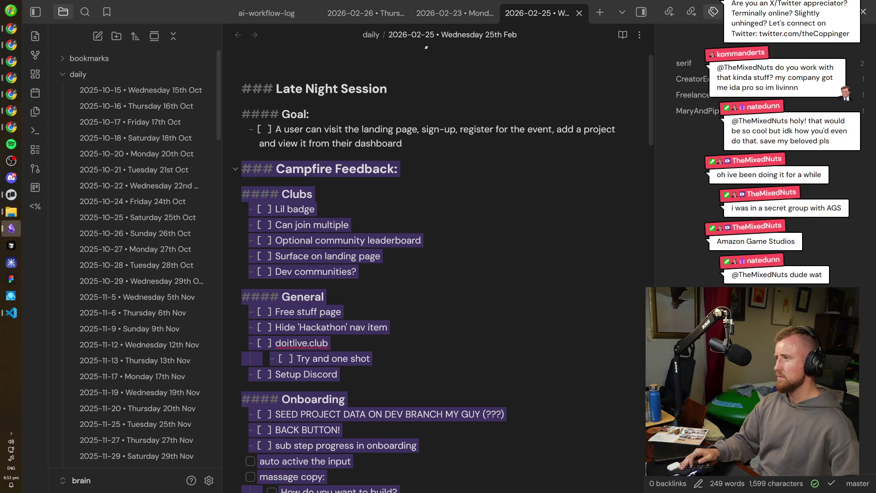
- Select the task lists from the Clubs heading down through the new Projects section
{"action": "left_click_drag", "start_coordinate": [426, 48], "coordinate": [250, 193]}
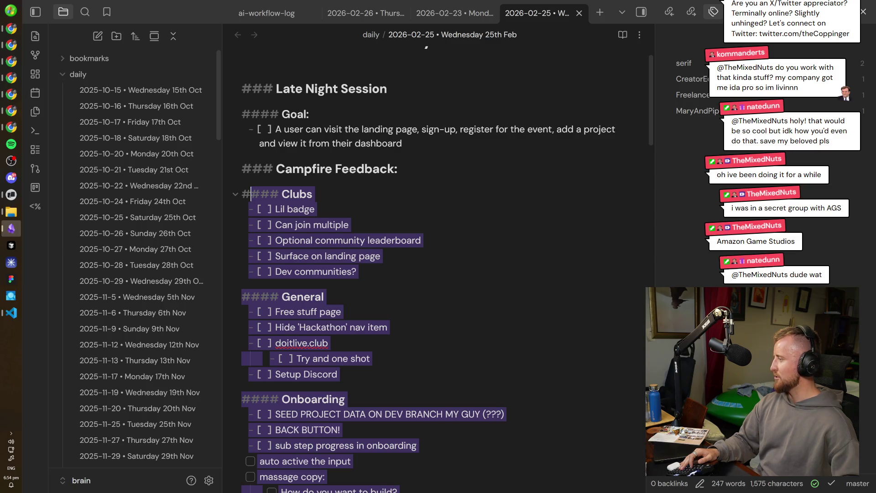
{"action": "left_click_drag", "start_coordinate": [251, 194], "coordinate": [224, 191]}
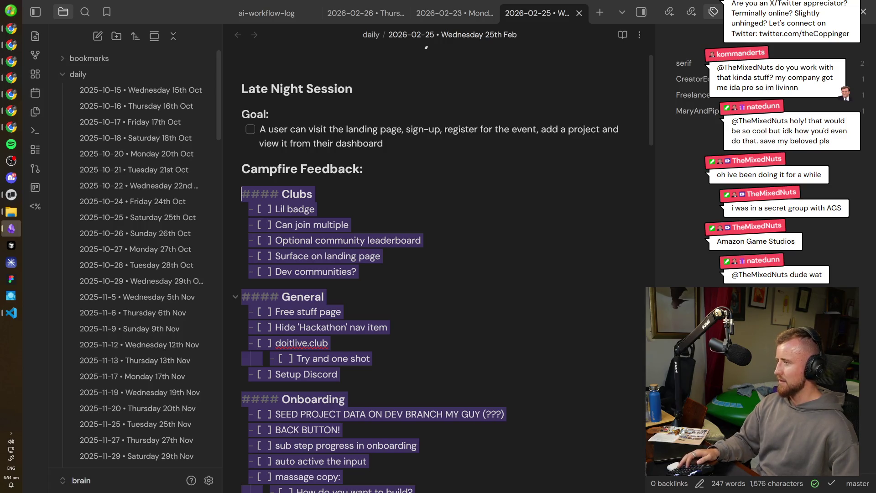
- In Chrome, search Google for 'new world game shutdown' in a new tab
{"action": "key", "text": "alt+Tab"}
{"action": "key", "text": "ctrl+t"}
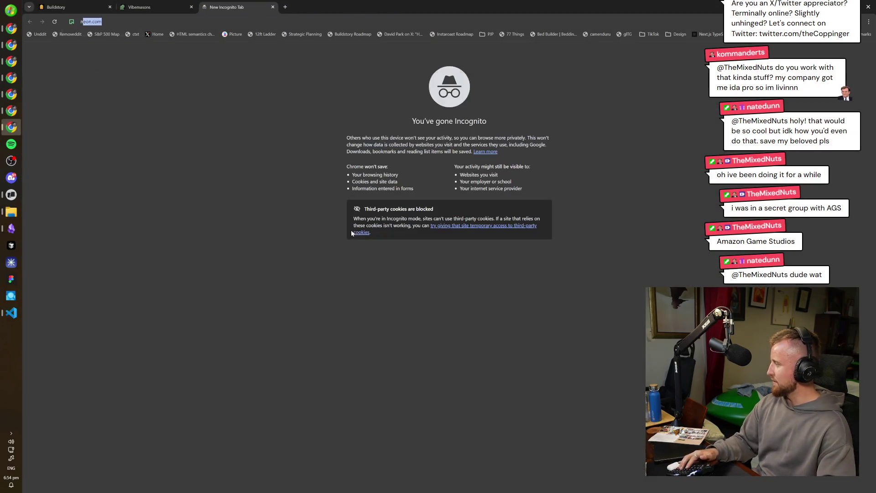
{"action": "type", "text": "new world game sh"}
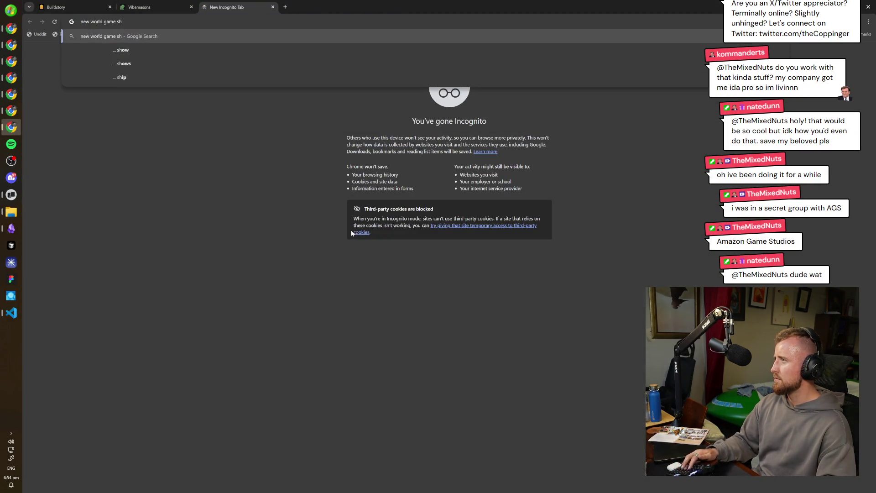
{"action": "type", "text": "utdown"}
{"action": "key", "text": "Return"}
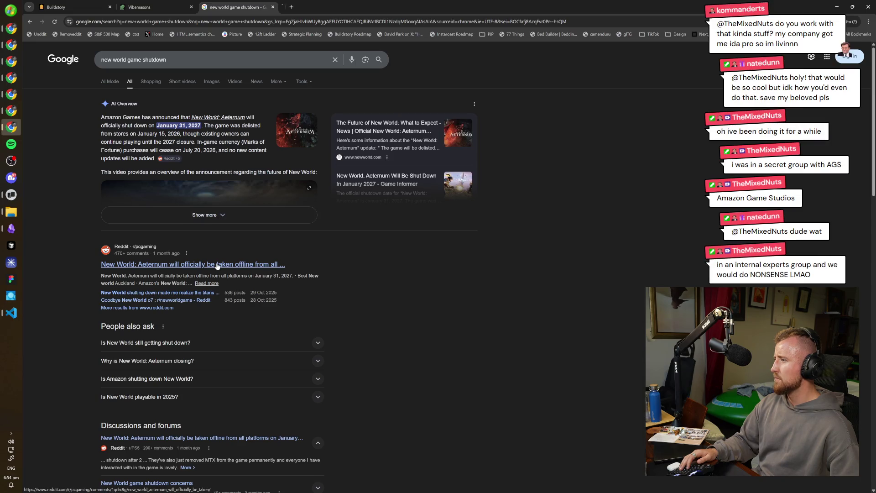
- Open the Reddit shutdown article and the New World Steam page in background tabs
{"action": "middle_click", "coordinate": [267, 265]}
{"action": "scroll", "coordinate": [395, 292], "scroll_direction": "down", "scroll_amount": 2}
{"action": "scroll", "coordinate": [395, 291], "scroll_direction": "down", "scroll_amount": 2}
{"action": "scroll", "coordinate": [394, 265], "scroll_direction": "down", "scroll_amount": 2}
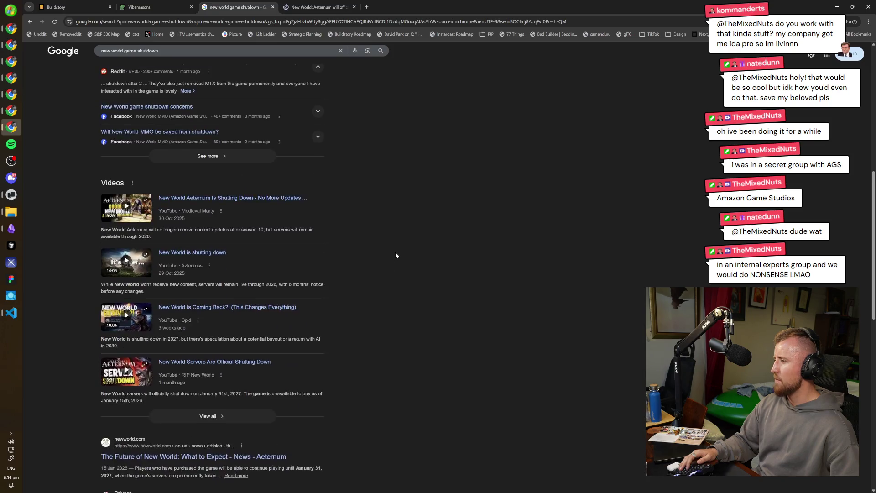
{"action": "scroll", "coordinate": [395, 252], "scroll_direction": "down", "scroll_amount": 3}
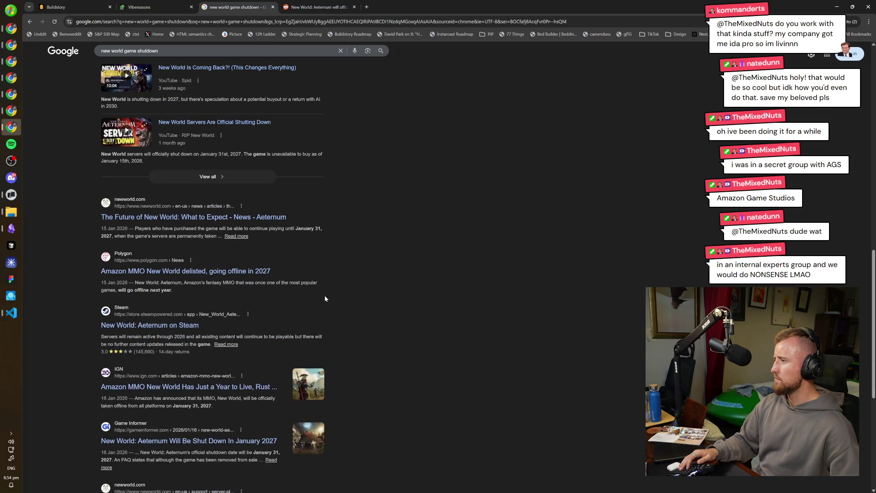
{"action": "middle_click", "coordinate": [185, 326]}
{"action": "key", "text": "ctrl+w"}
{"action": "key", "text": "ctrl+Tab"}
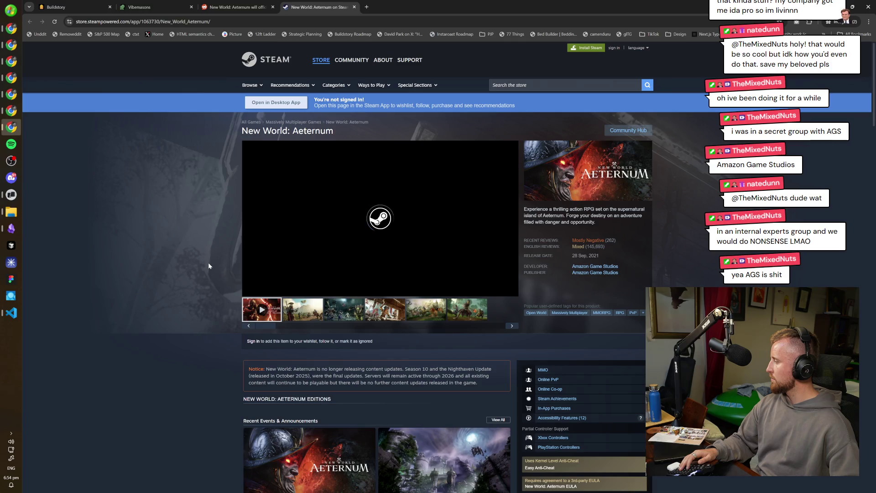
{"action": "scroll", "coordinate": [208, 263], "scroll_direction": "down", "scroll_amount": 1}
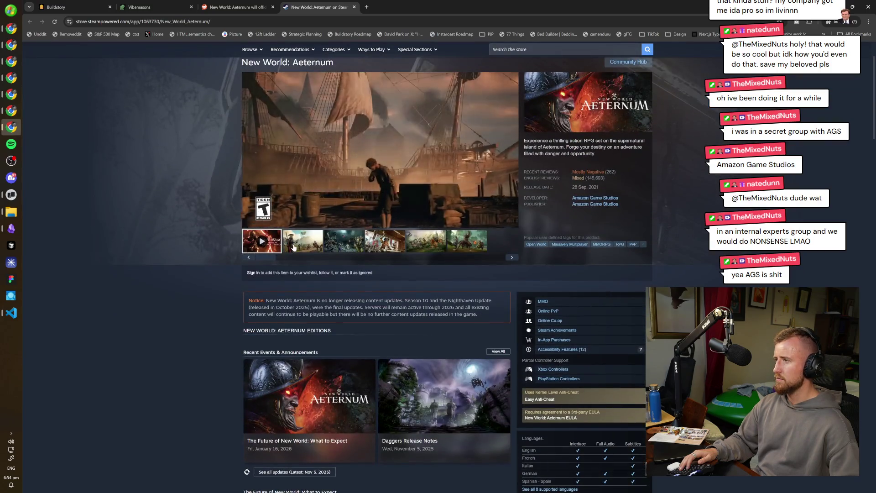
{"action": "left_click", "coordinate": [353, 196]}
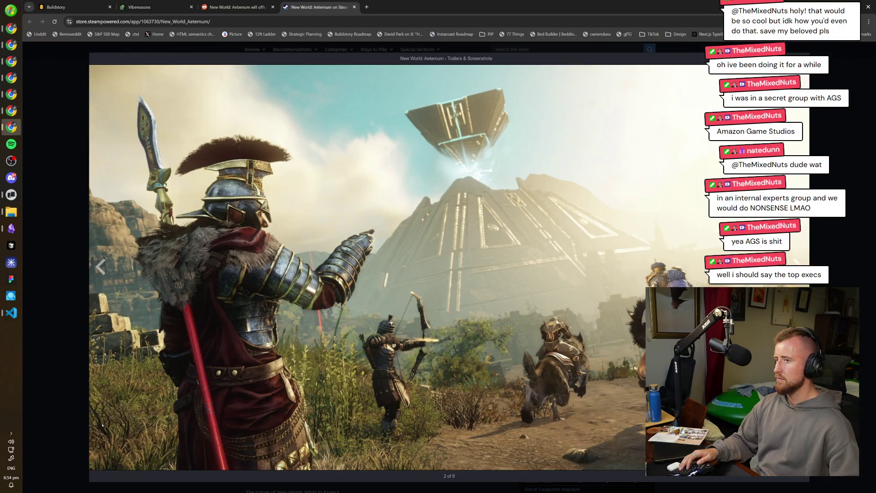
{"action": "key", "text": "Right"}
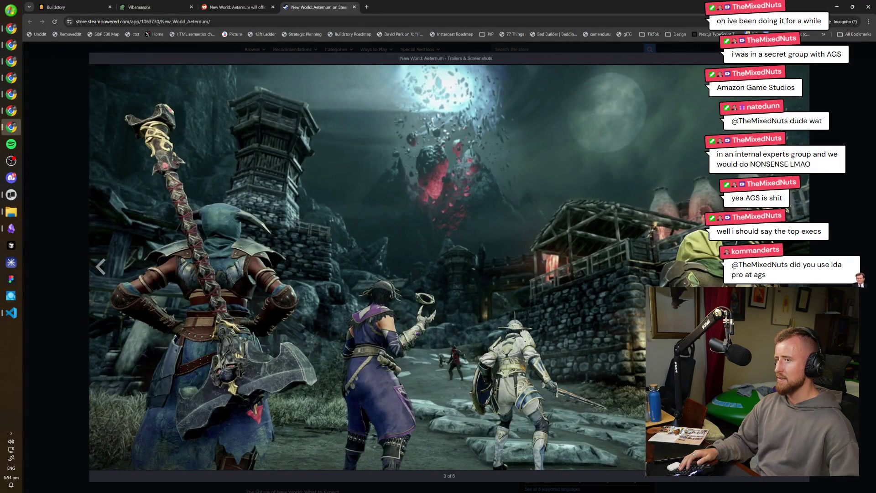
{"action": "key", "text": "Right"}
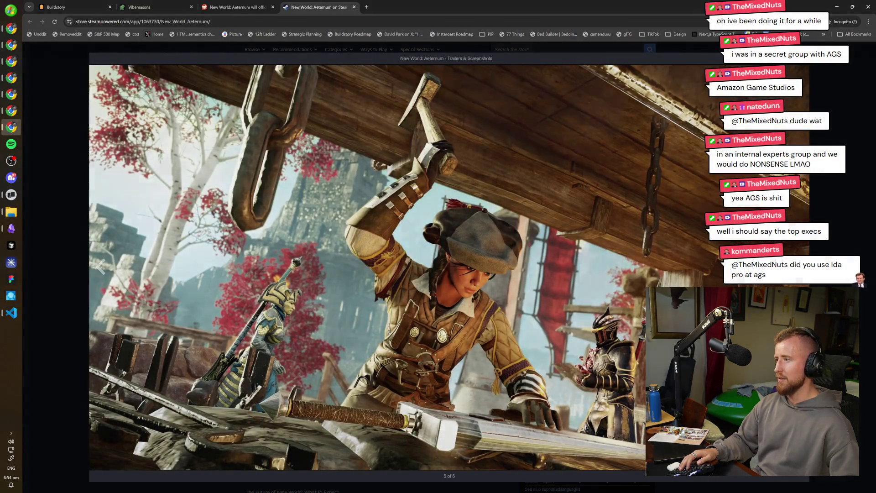
{"action": "key", "text": "Right"}
{"action": "key", "text": "Right"}
{"action": "key", "text": "Right"}
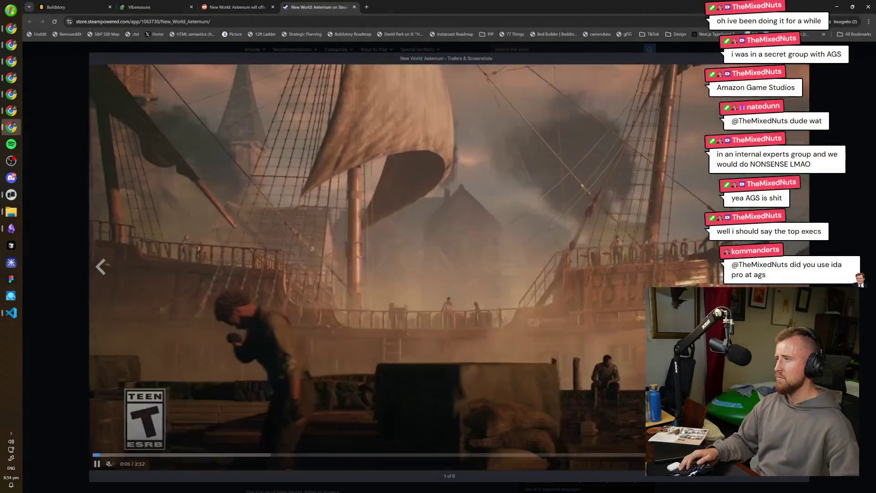
{"action": "key", "text": "Right"}
{"action": "key", "text": "Escape"}
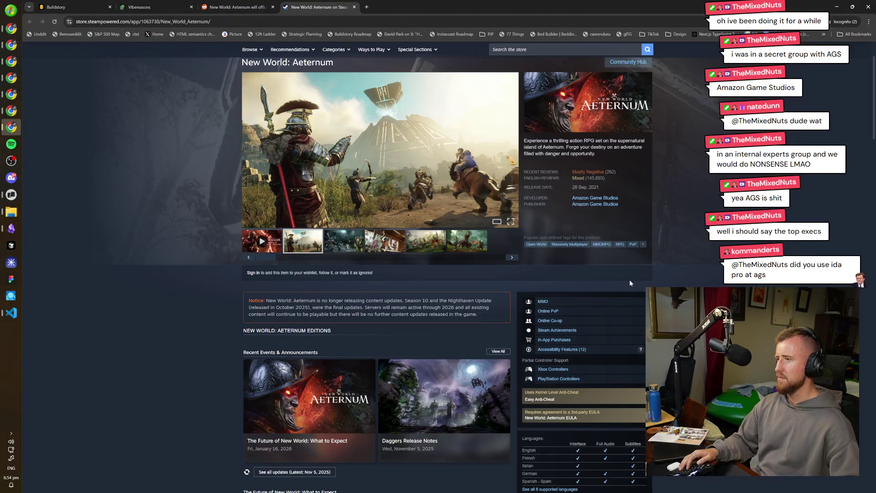
{"action": "scroll", "coordinate": [143, 196], "scroll_direction": "down", "scroll_amount": 3}
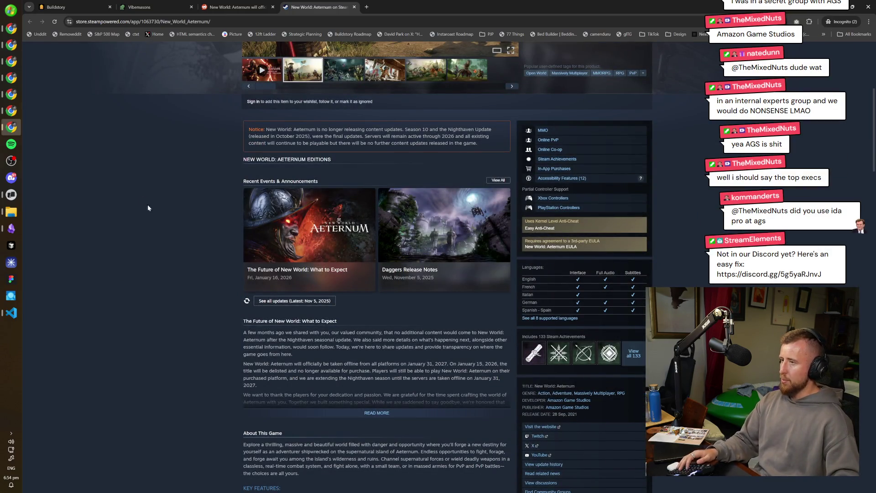
{"action": "scroll", "coordinate": [146, 205], "scroll_direction": "down", "scroll_amount": 2}
{"action": "scroll", "coordinate": [152, 224], "scroll_direction": "down", "scroll_amount": 2}
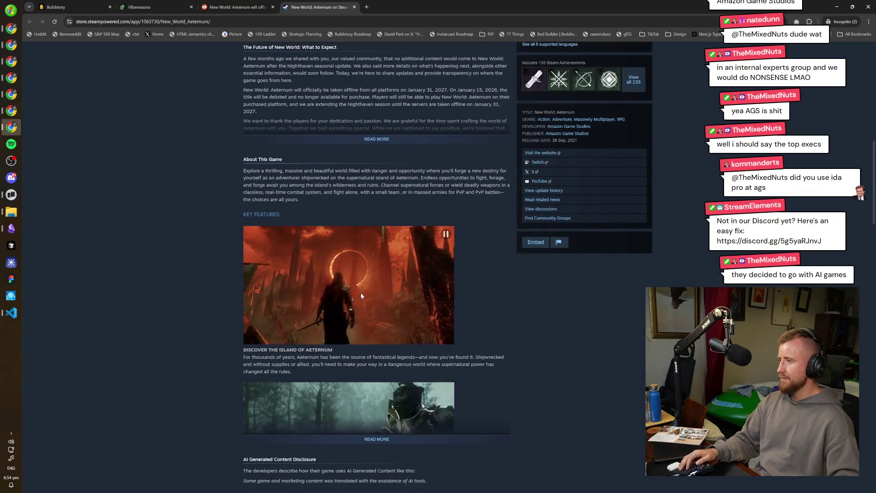
{"action": "scroll", "coordinate": [356, 301], "scroll_direction": "down", "scroll_amount": 1}
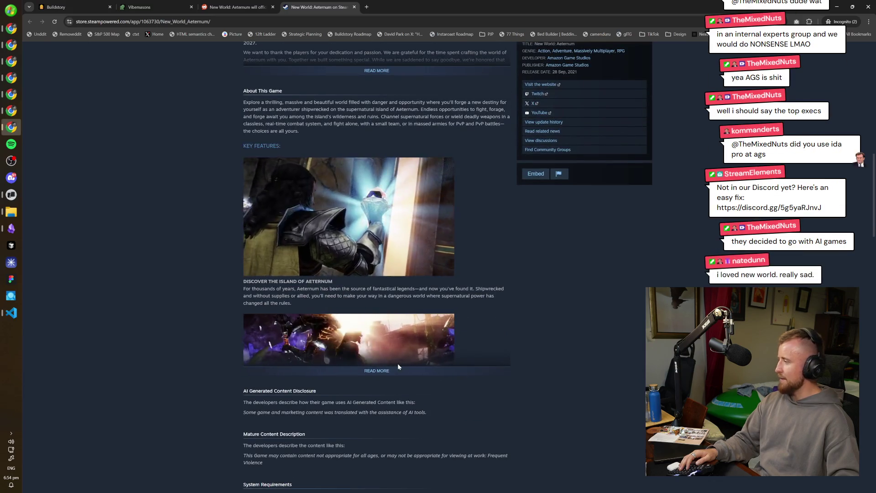
- Expand the full About This Game description on the New World: Aeternum Steam page
{"action": "left_click", "coordinate": [376, 370]}
{"action": "scroll", "coordinate": [303, 350], "scroll_direction": "down", "scroll_amount": 2}
{"action": "scroll", "coordinate": [303, 350], "scroll_direction": "down", "scroll_amount": 2}
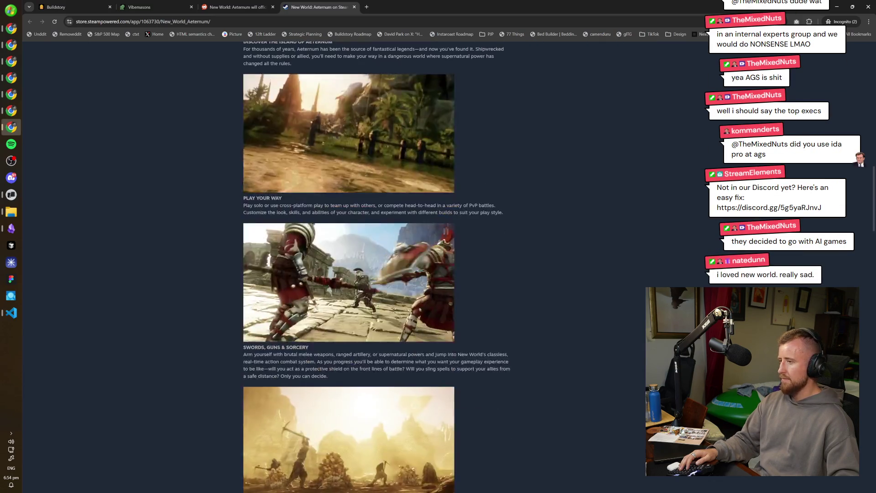
{"action": "scroll", "coordinate": [534, 287], "scroll_direction": "down", "scroll_amount": 3}
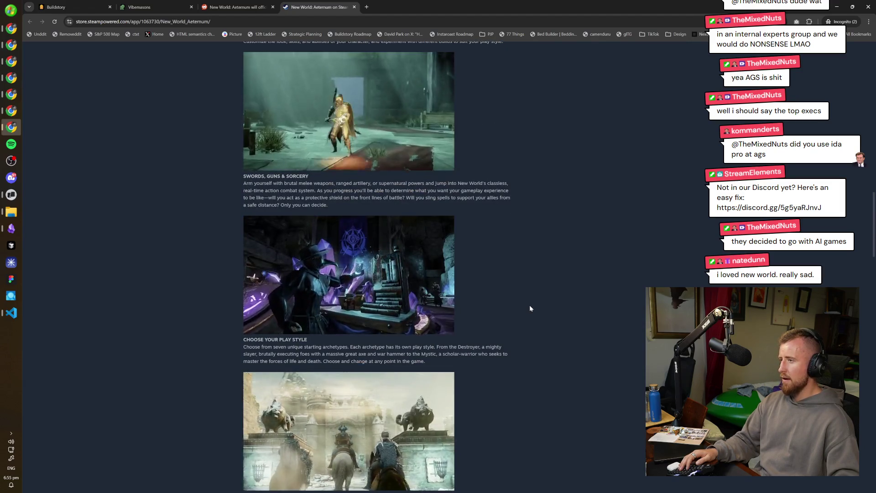
{"action": "scroll", "coordinate": [529, 308], "scroll_direction": "down", "scroll_amount": 3}
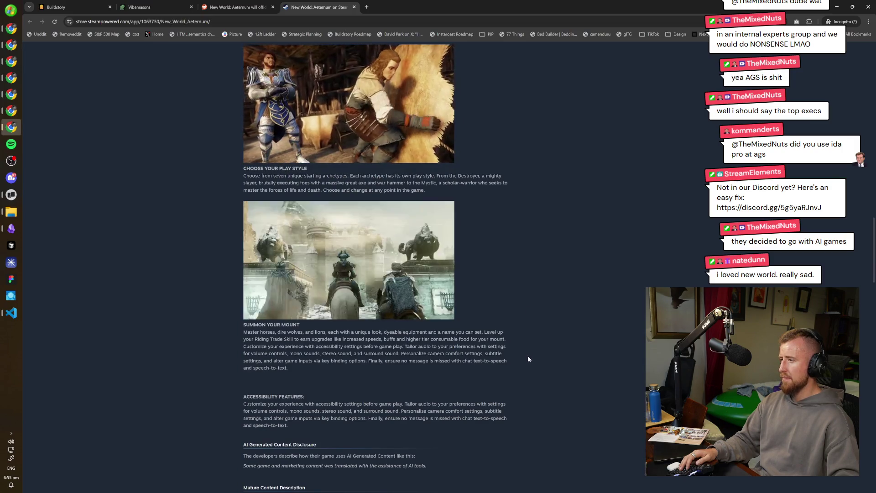
{"action": "scroll", "coordinate": [528, 358], "scroll_direction": "down", "scroll_amount": 2}
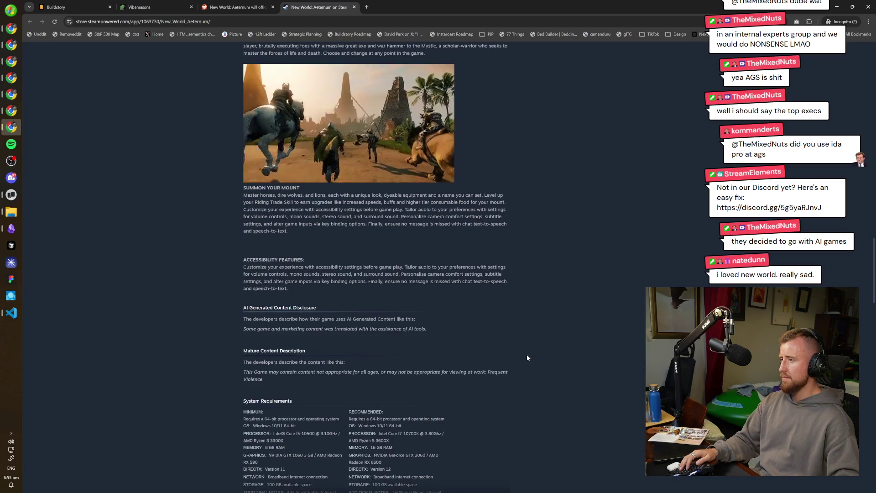
{"action": "scroll", "coordinate": [527, 356], "scroll_direction": "down", "scroll_amount": 4}
{"action": "scroll", "coordinate": [220, 345], "scroll_direction": "down", "scroll_amount": 3}
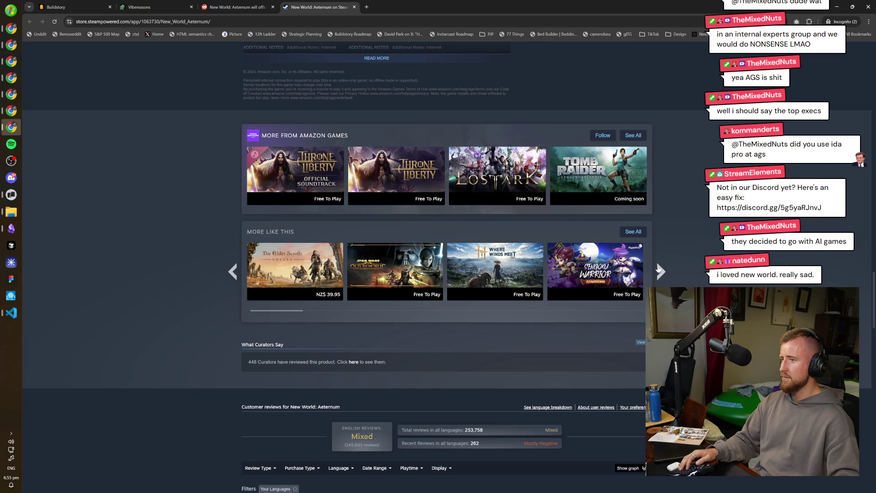
- Show the next set of similar games and mark 'AI crap is not right.' in the Wolf Blood review
{"action": "left_click", "coordinate": [660, 272]}
{"action": "scroll", "coordinate": [660, 272], "scroll_direction": "down", "scroll_amount": 3}
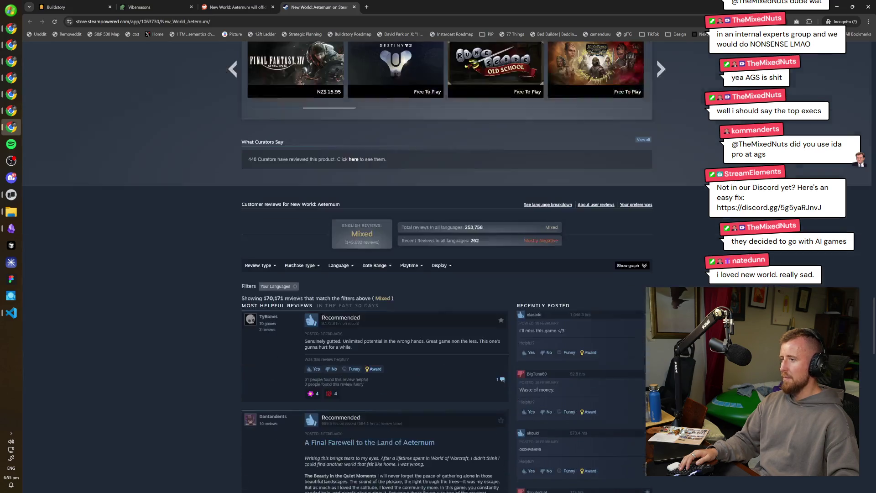
{"action": "scroll", "coordinate": [446, 274], "scroll_direction": "down", "scroll_amount": 3}
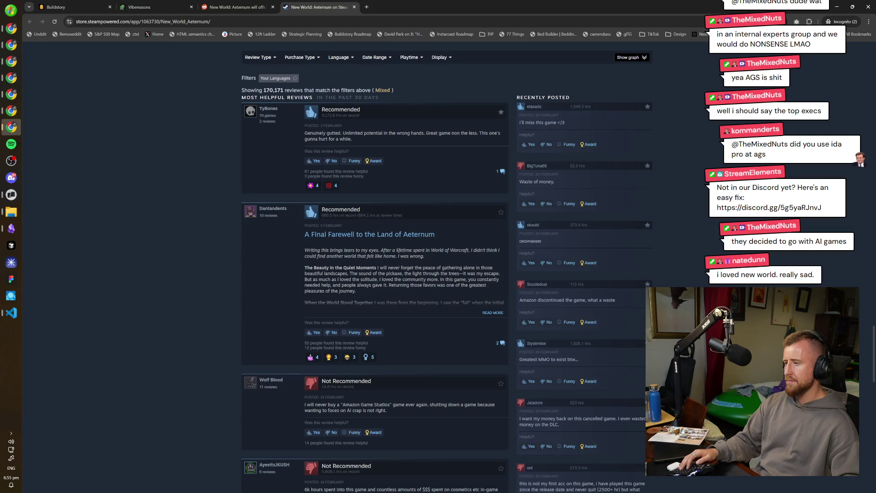
{"action": "left_click_drag", "start_coordinate": [387, 410], "coordinate": [348, 410]}
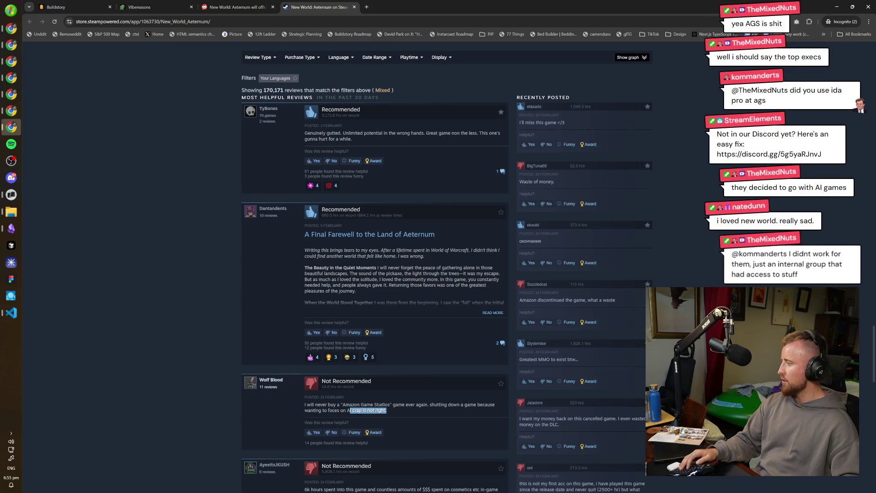
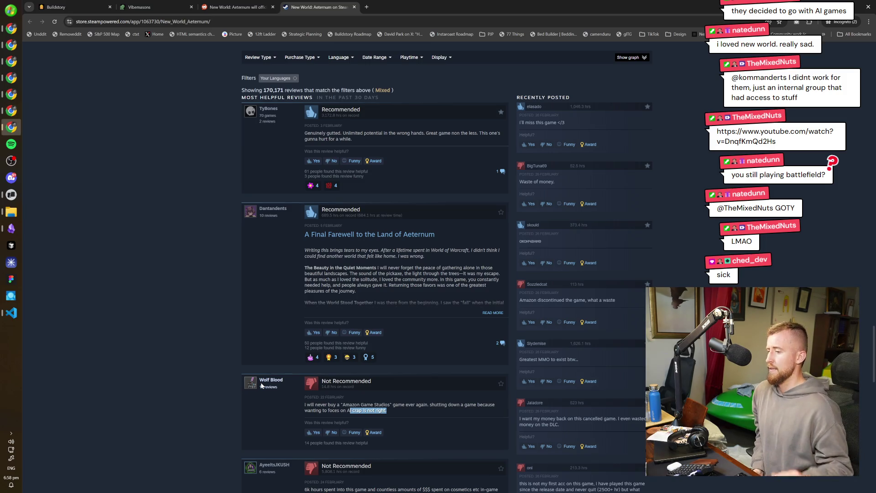
- Close the New World Steam review page and the Reddit article, leaving the Vibemasons Threads page
{"action": "left_click", "coordinate": [161, 307]}
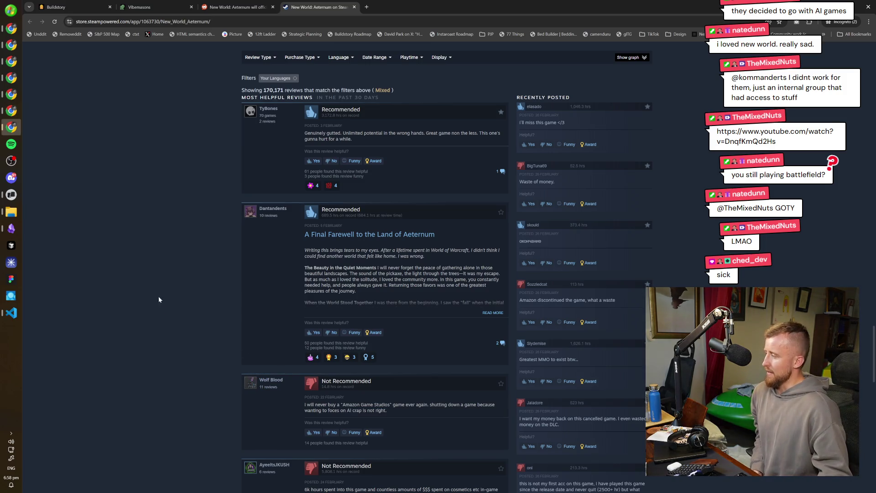
{"action": "scroll", "coordinate": [171, 281], "scroll_direction": "down", "scroll_amount": 2}
{"action": "scroll", "coordinate": [186, 260], "scroll_direction": "down", "scroll_amount": 2}
{"action": "scroll", "coordinate": [205, 274], "scroll_direction": "down", "scroll_amount": 3}
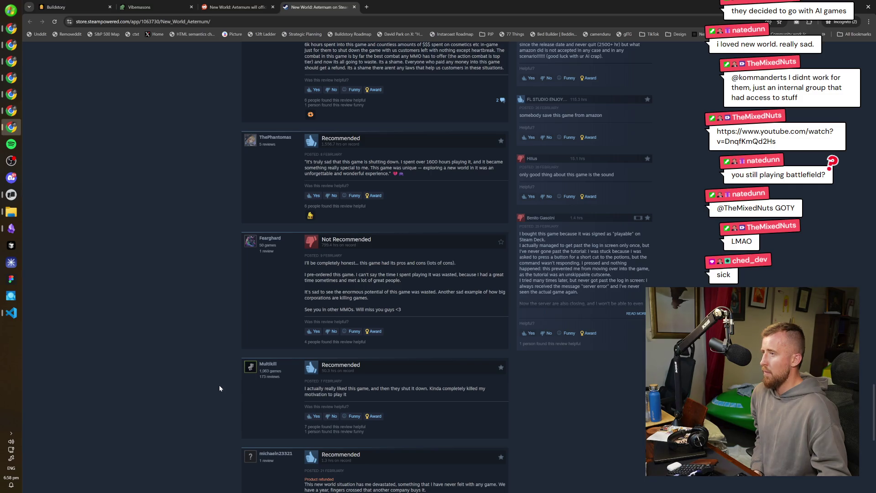
{"action": "scroll", "coordinate": [216, 274], "scroll_direction": "up", "scroll_amount": 15}
{"action": "scroll", "coordinate": [219, 123], "scroll_direction": "up", "scroll_amount": 3}
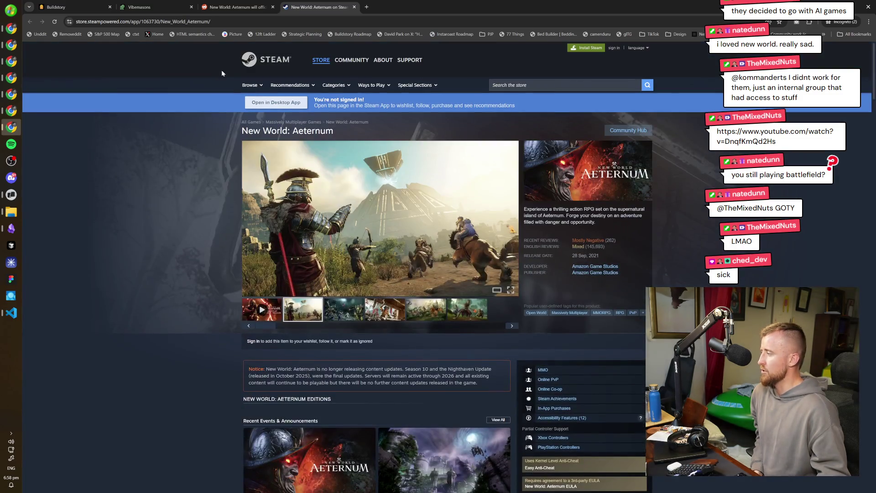
{"action": "middle_click", "coordinate": [318, 10]}
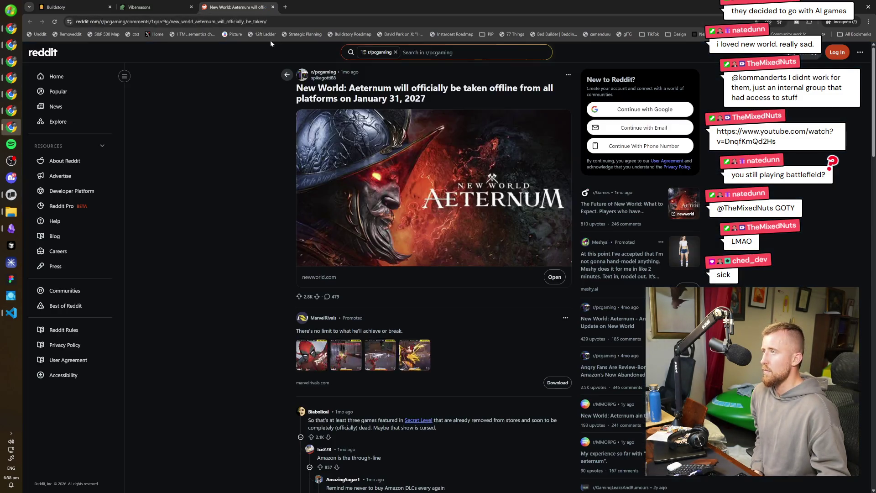
{"action": "middle_click", "coordinate": [266, 8]}
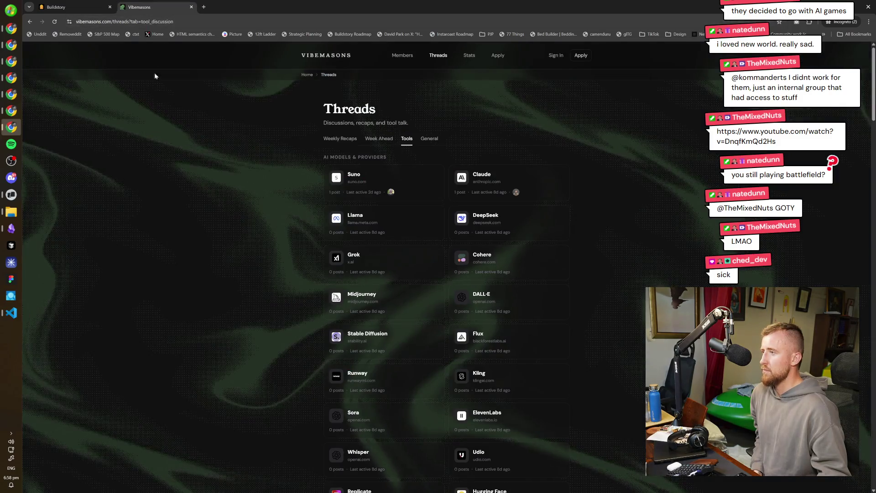
- Read the Week Ahead #7 — February 2026 thread from the Week Ahead threads list
{"action": "left_click", "coordinate": [389, 139]}
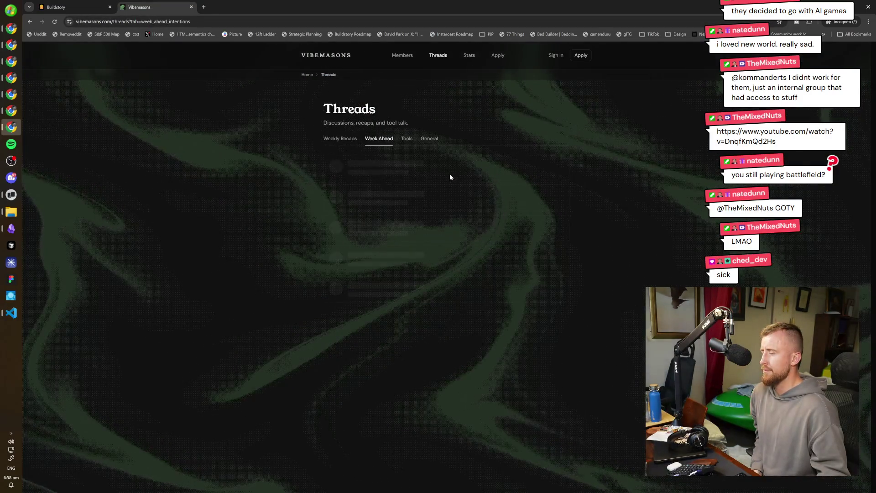
{"action": "left_click", "coordinate": [475, 166]}
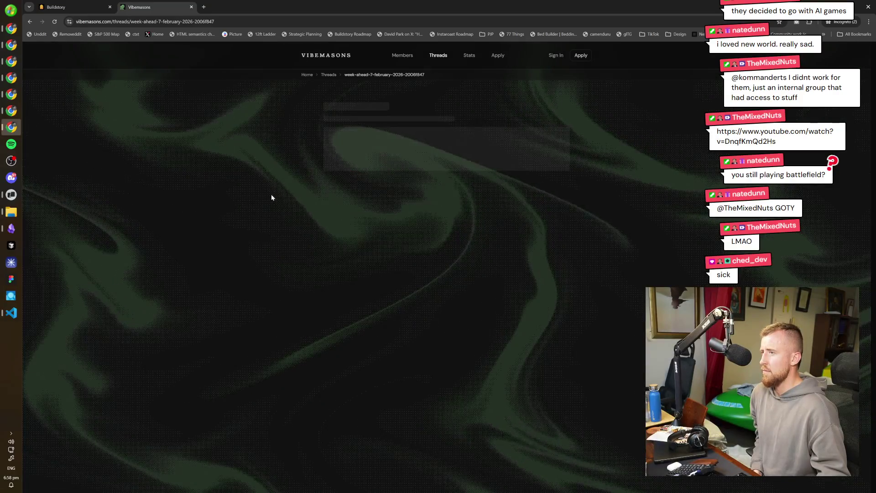
{"action": "scroll", "coordinate": [453, 246], "scroll_direction": "down", "scroll_amount": 2}
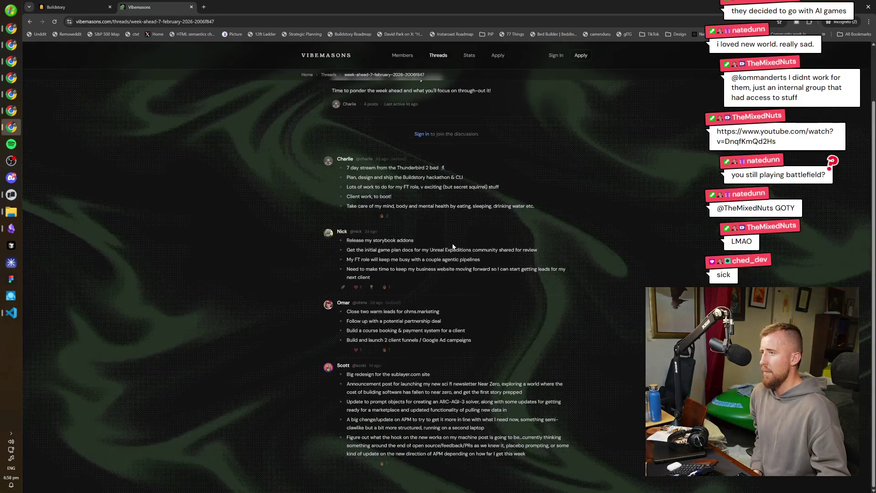
{"action": "mouse_move", "coordinate": [452, 411]}
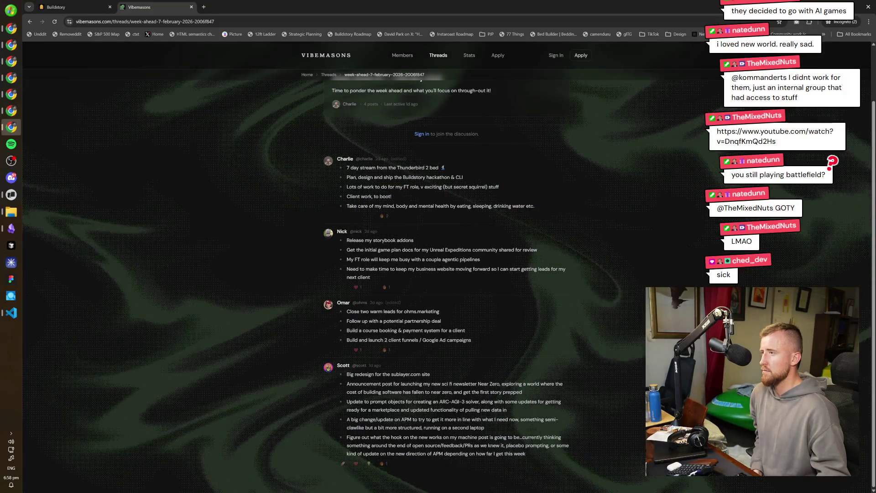
{"action": "scroll", "coordinate": [191, 324], "scroll_direction": "up", "scroll_amount": 2}
{"action": "scroll", "coordinate": [191, 323], "scroll_direction": "down", "scroll_amount": 2}
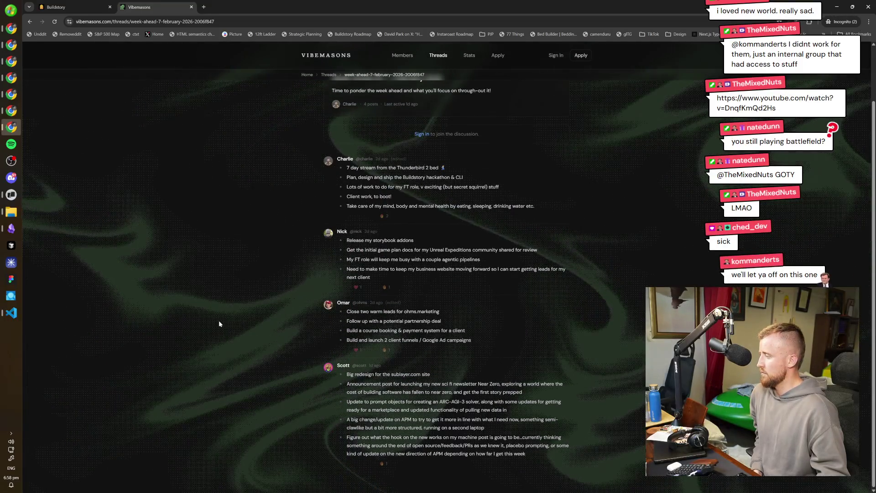
{"action": "key", "text": "alt+Left"}
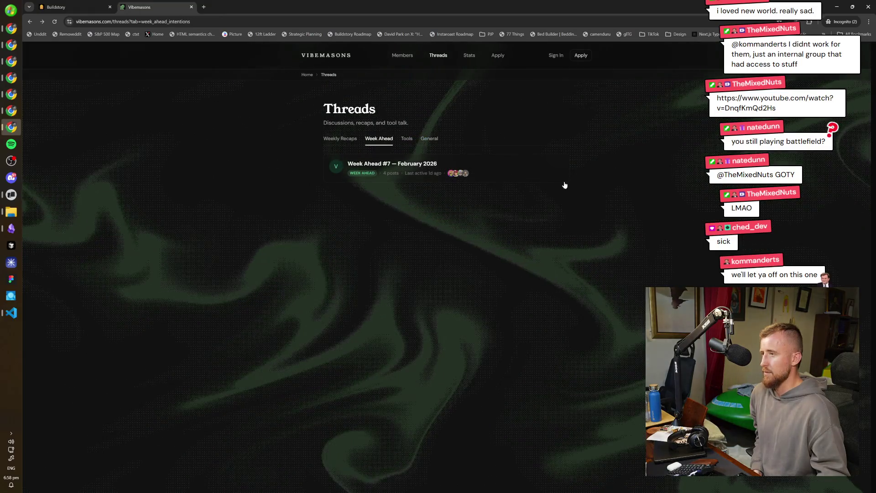
{"action": "left_click", "coordinate": [506, 180]}
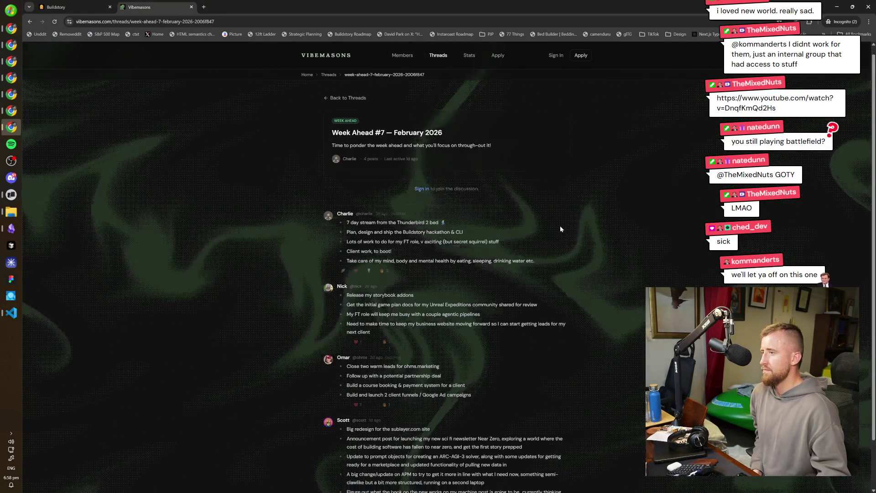
{"action": "scroll", "coordinate": [561, 229], "scroll_direction": "down", "scroll_amount": 1}
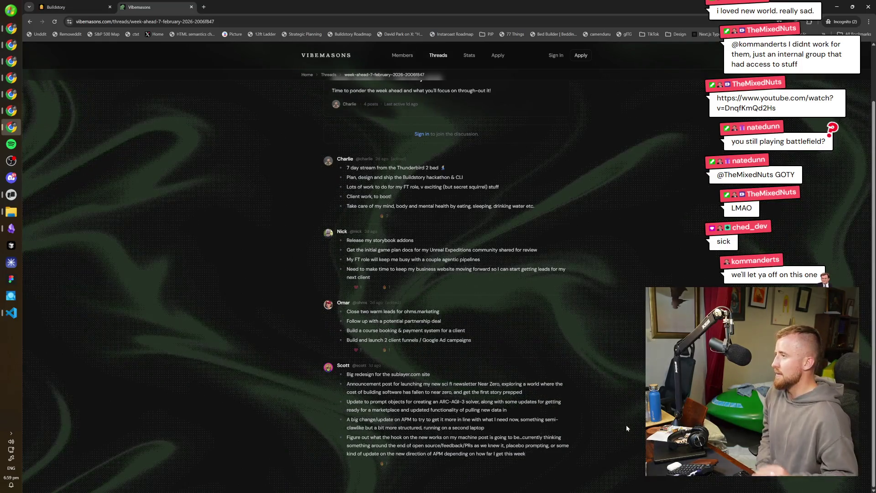
{"action": "left_click", "coordinate": [11, 228]}
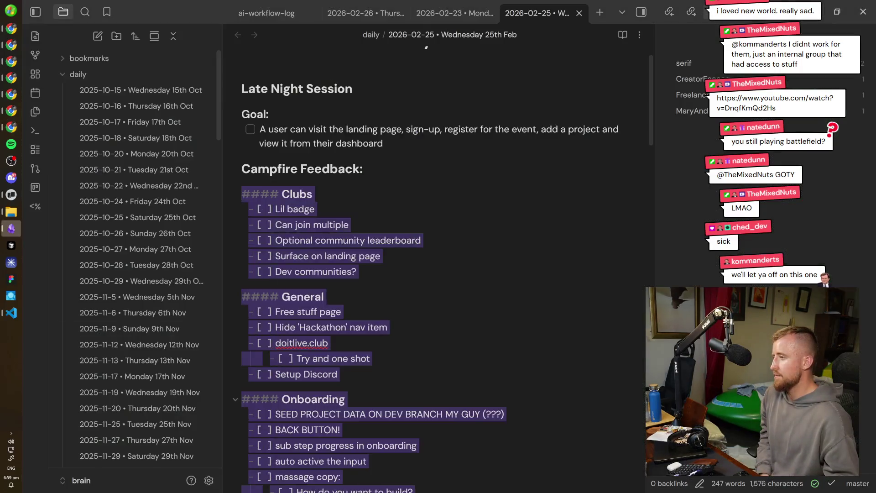
{"action": "scroll", "coordinate": [425, 49], "scroll_direction": "down", "scroll_amount": 2}
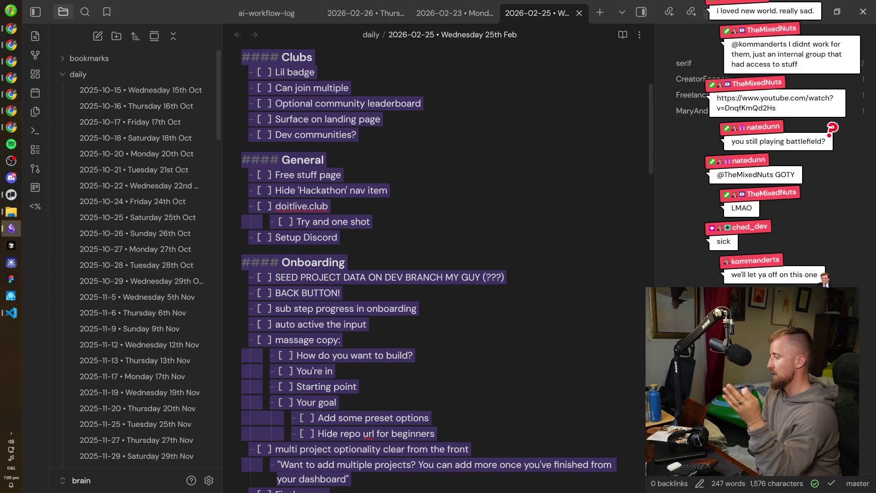
{"action": "scroll", "coordinate": [430, 274], "scroll_direction": "up", "scroll_amount": 1}
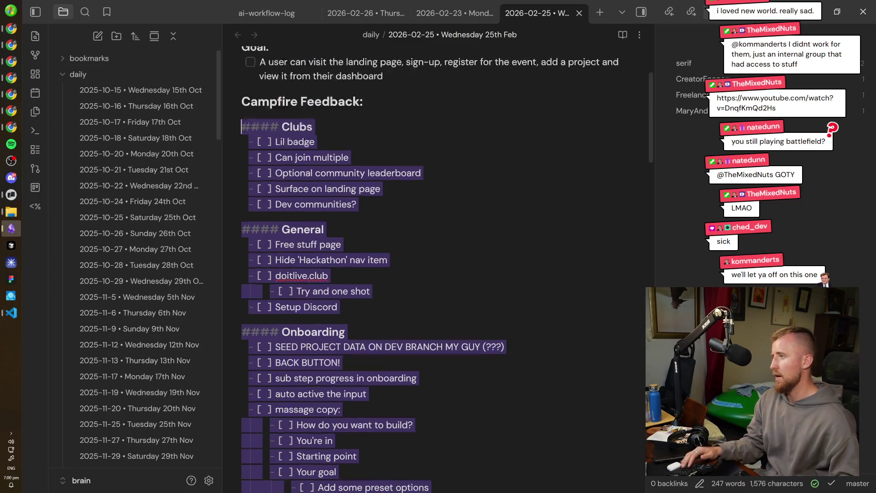
{"action": "scroll", "coordinate": [429, 274], "scroll_direction": "up", "scroll_amount": 2}
{"action": "scroll", "coordinate": [429, 274], "scroll_direction": "down", "scroll_amount": 3}
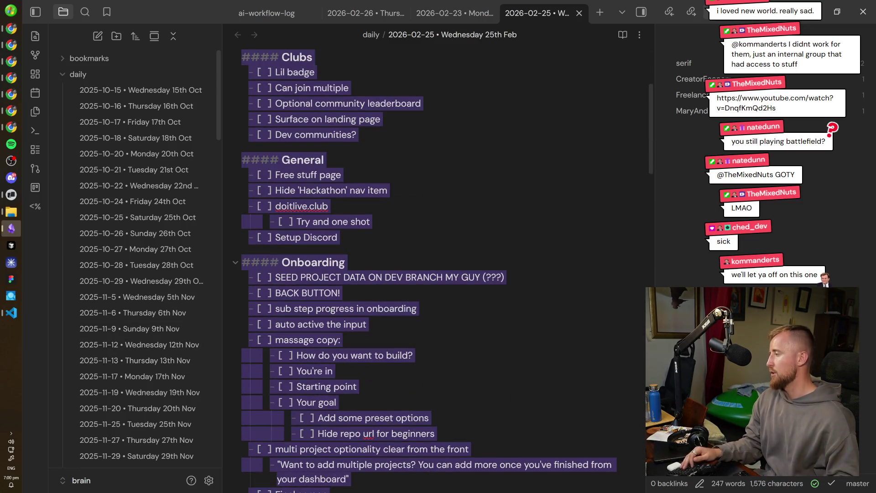
{"action": "scroll", "coordinate": [429, 273], "scroll_direction": "down", "scroll_amount": 2}
{"action": "scroll", "coordinate": [429, 274], "scroll_direction": "down", "scroll_amount": 3}
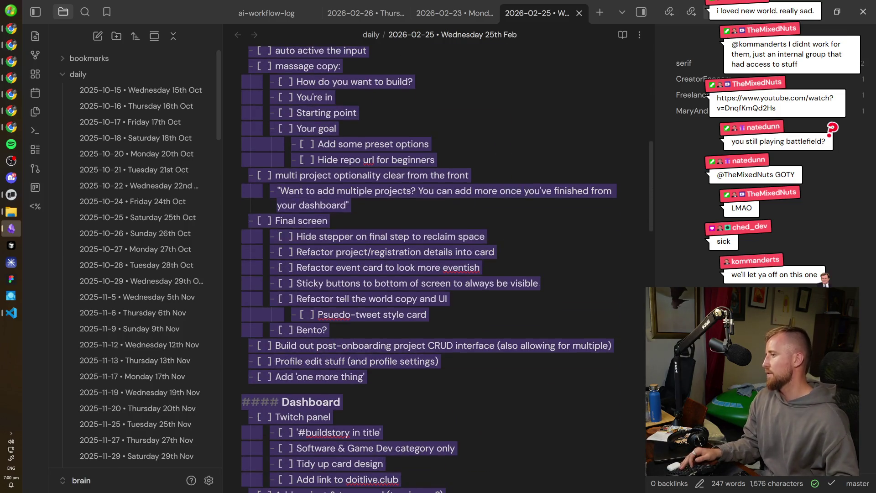
{"action": "scroll", "coordinate": [430, 274], "scroll_direction": "down", "scroll_amount": 1}
{"action": "scroll", "coordinate": [430, 274], "scroll_direction": "down", "scroll_amount": 2}
{"action": "scroll", "coordinate": [429, 274], "scroll_direction": "down", "scroll_amount": 2}
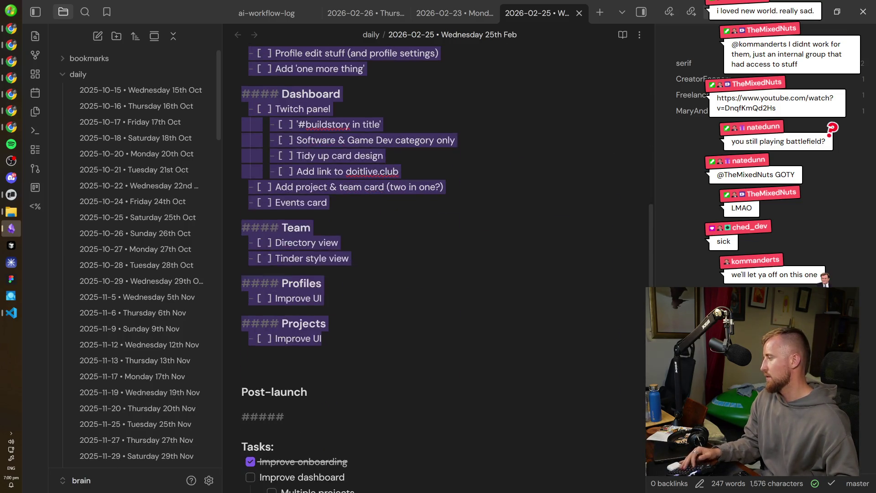
{"action": "scroll", "coordinate": [429, 274], "scroll_direction": "down", "scroll_amount": 2}
{"action": "scroll", "coordinate": [429, 274], "scroll_direction": "up", "scroll_amount": 1}
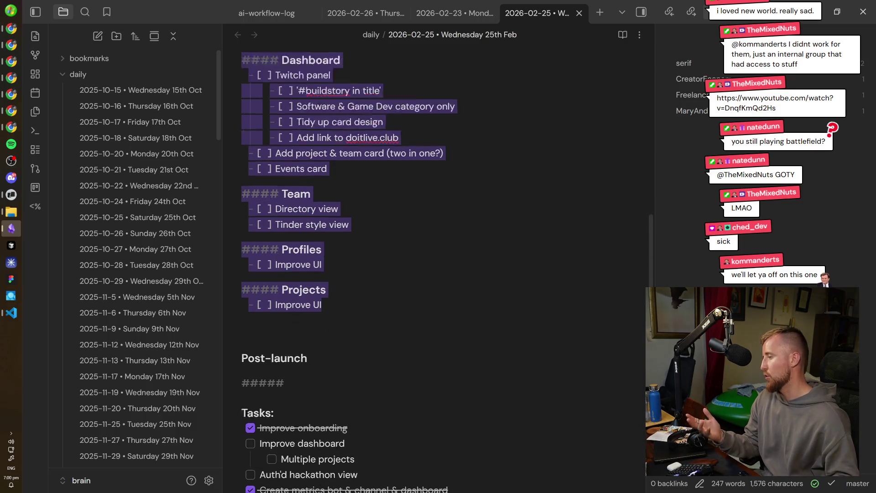
{"action": "scroll", "coordinate": [429, 274], "scroll_direction": "up", "scroll_amount": 5}
{"action": "scroll", "coordinate": [429, 274], "scroll_direction": "up", "scroll_amount": 1}
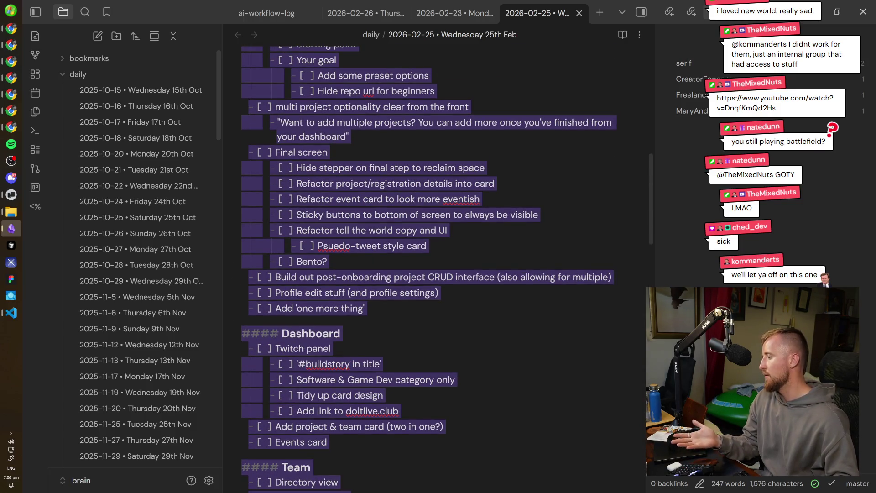
{"action": "scroll", "coordinate": [429, 273], "scroll_direction": "up", "scroll_amount": 1}
{"action": "scroll", "coordinate": [429, 273], "scroll_direction": "up", "scroll_amount": 1}
{"action": "scroll", "coordinate": [430, 273], "scroll_direction": "up", "scroll_amount": 2}
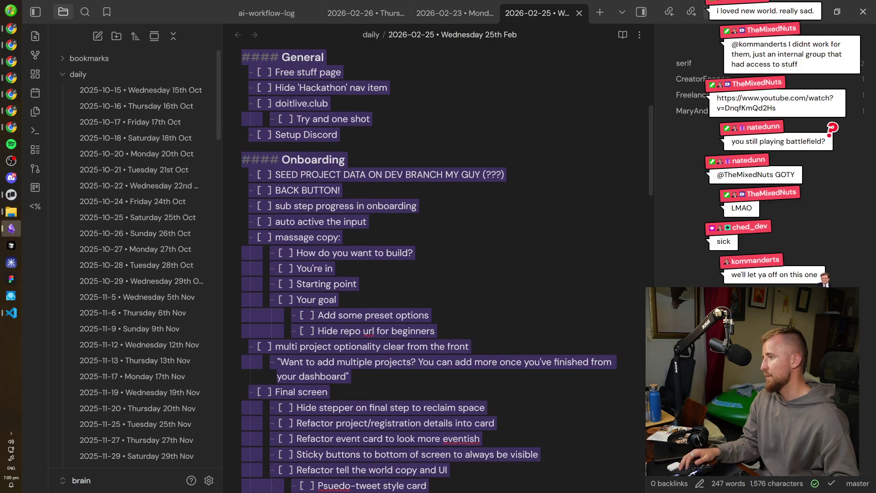
{"action": "scroll", "coordinate": [429, 274], "scroll_direction": "up", "scroll_amount": 1}
{"action": "scroll", "coordinate": [429, 274], "scroll_direction": "up", "scroll_amount": 1}
{"action": "scroll", "coordinate": [430, 274], "scroll_direction": "up", "scroll_amount": 2}
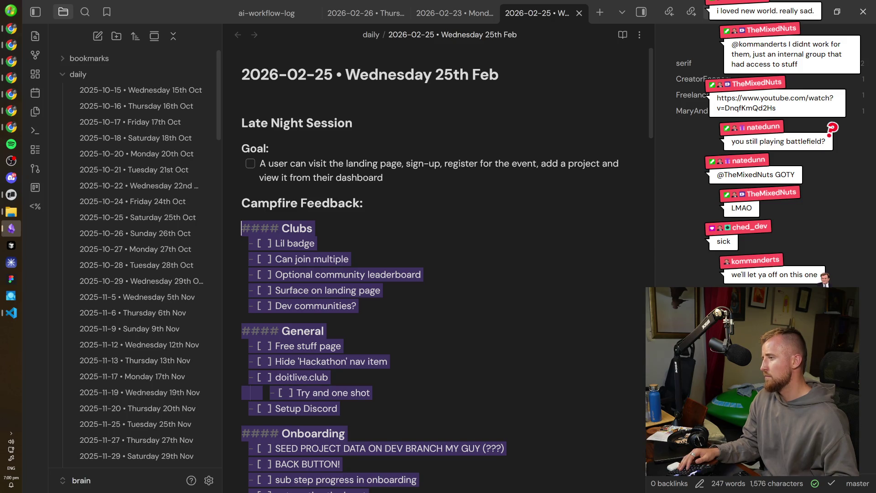
{"action": "key", "text": "End"}
{"action": "type", "text": "("}
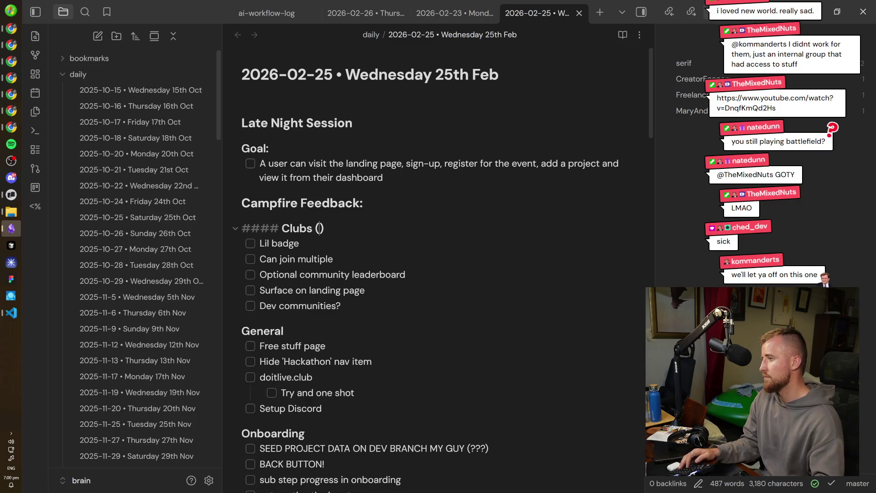
{"action": "type", "text": "parnt"}
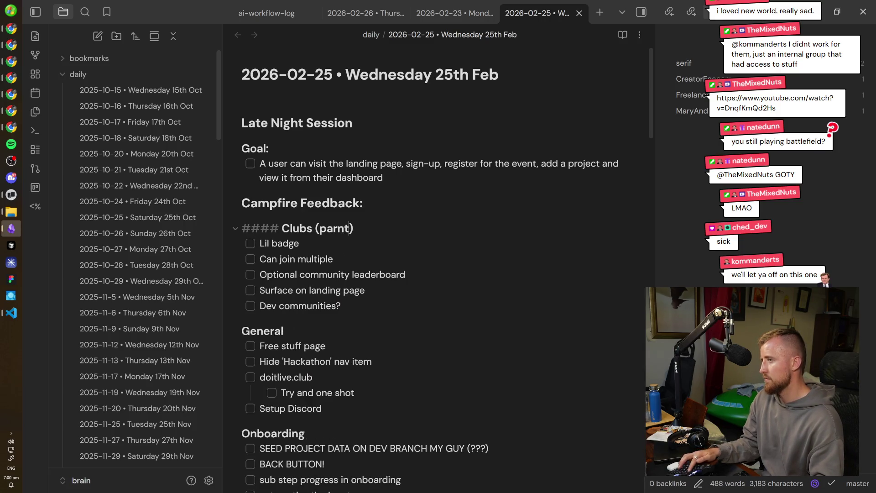
{"action": "type", "text": "ips with o"}
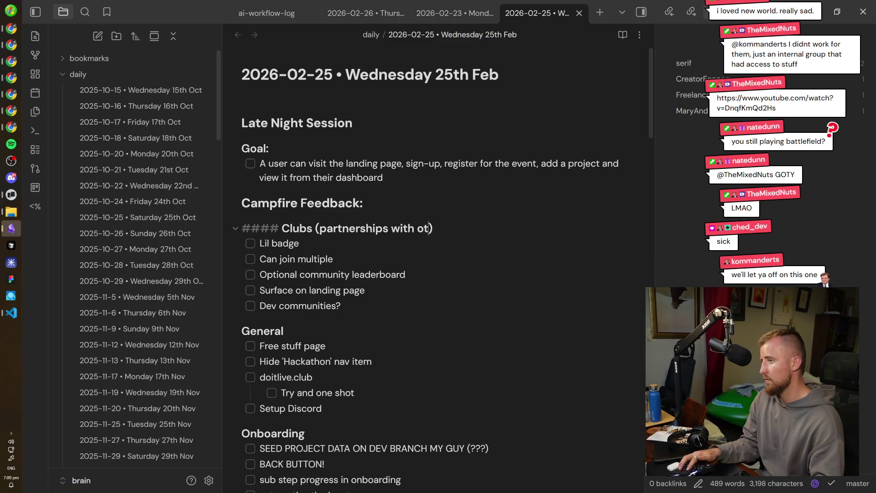
{"action": "type", "text": "her communities!"}
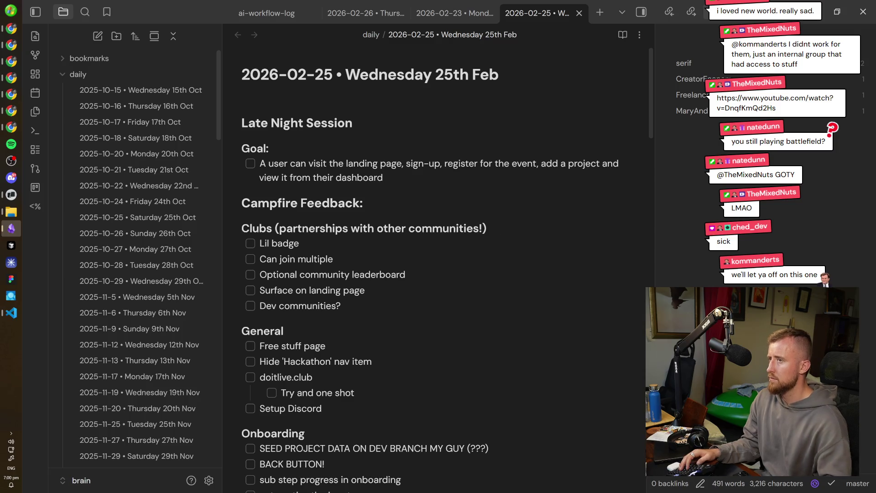
{"action": "key", "text": "ctrl+Return"}
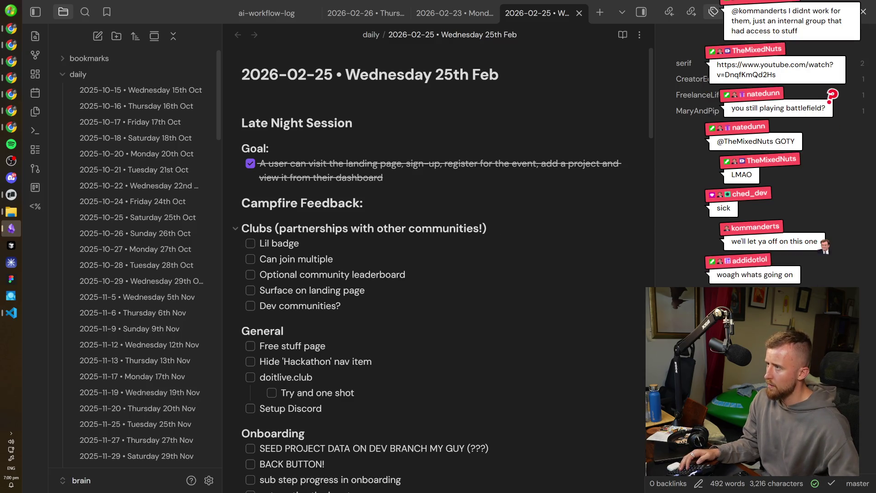
{"action": "mouse_move", "coordinate": [241, 228]}
{"action": "left_mouse_down"}
{"action": "mouse_move", "coordinate": [310, 308]}
{"action": "mouse_move", "coordinate": [409, 293]}
{"action": "mouse_move", "coordinate": [326, 426]}
{"action": "mouse_move", "coordinate": [322, 452]}
{"action": "left_mouse_up"}
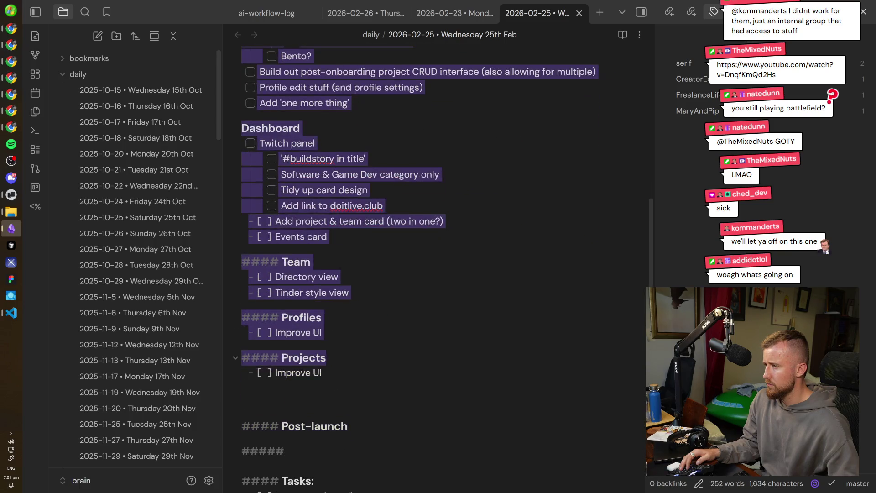
{"action": "left_click_drag", "start_coordinate": [322, 373], "coordinate": [322, 373]}
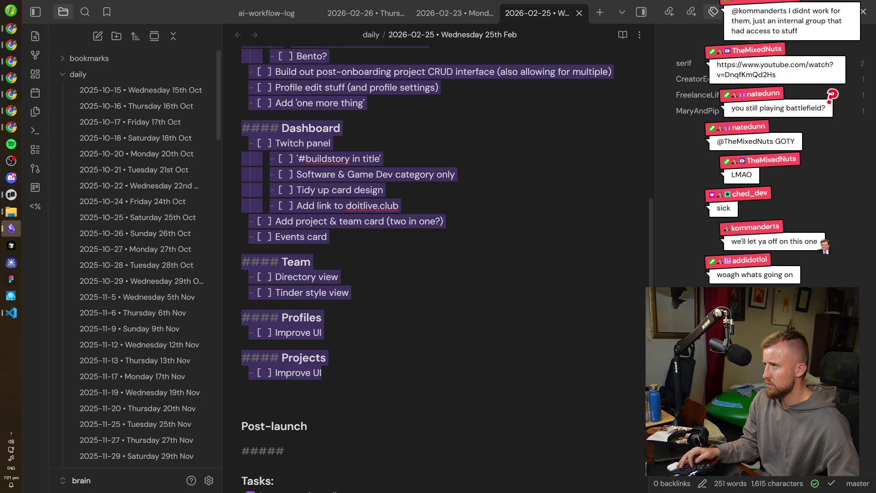
{"action": "left_click", "coordinate": [12, 196]}
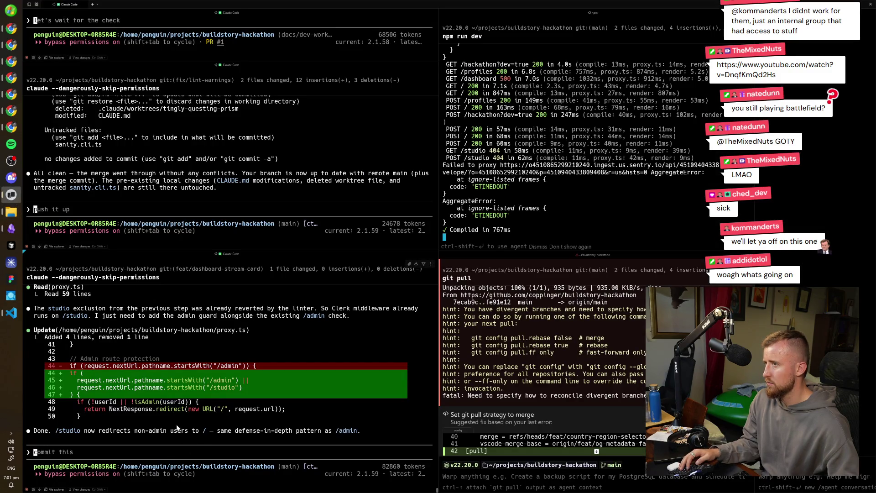
{"action": "type", "text": "I"}
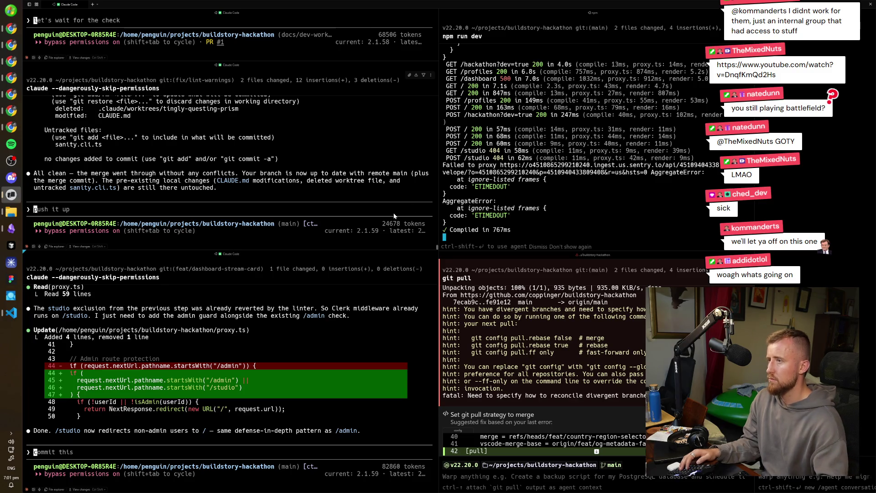
{"action": "type", "text": "'m getting"}
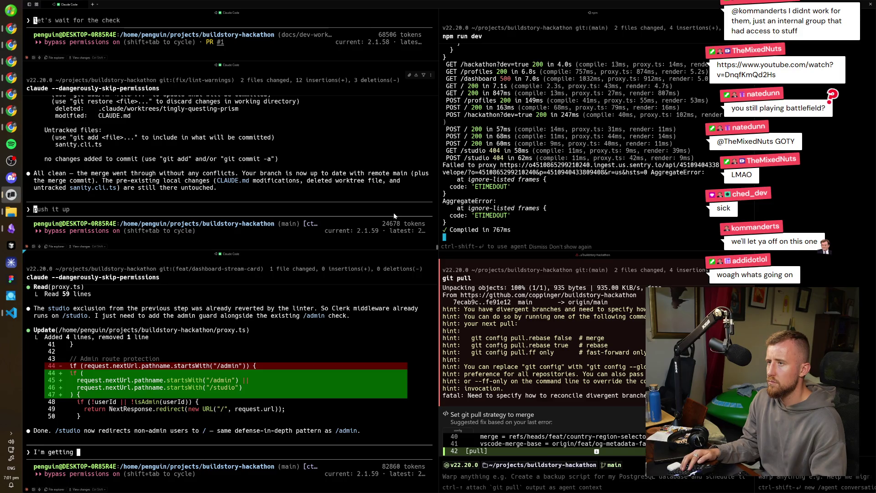
{"action": "type", "text": "'"}
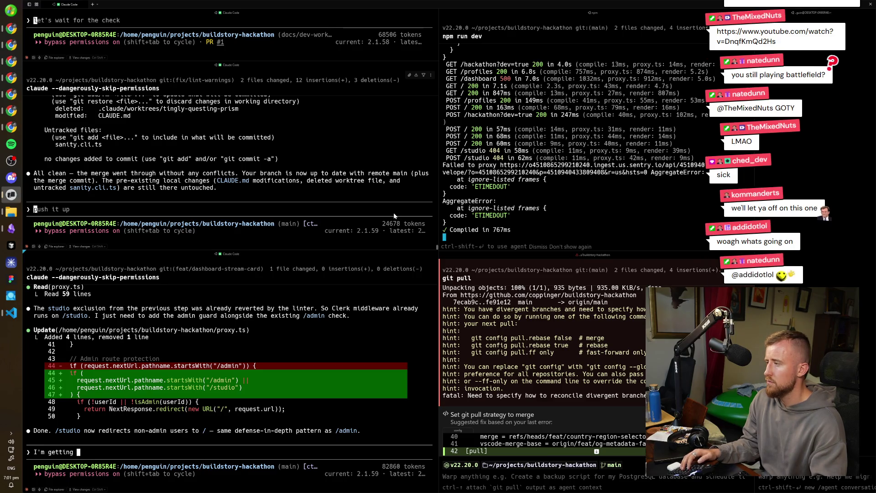
{"action": "type", "text": "an error on /studio, looks"}
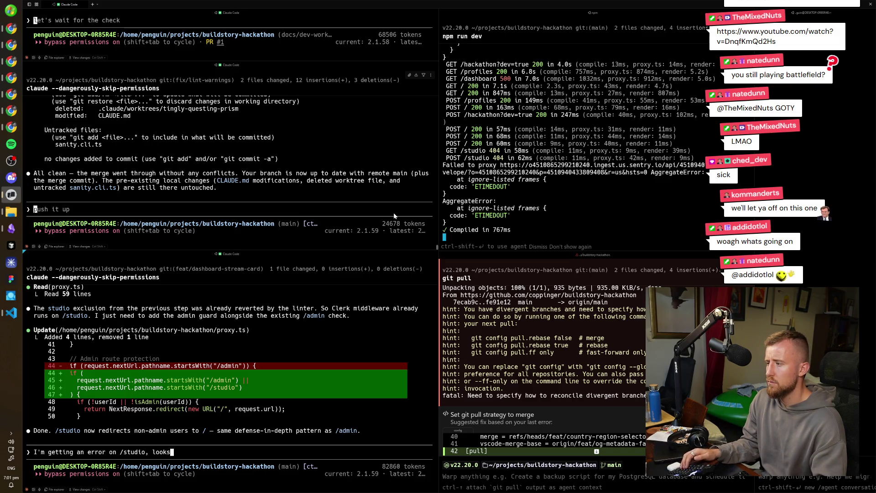
{"action": "type", "text": "be due to Sentr"}
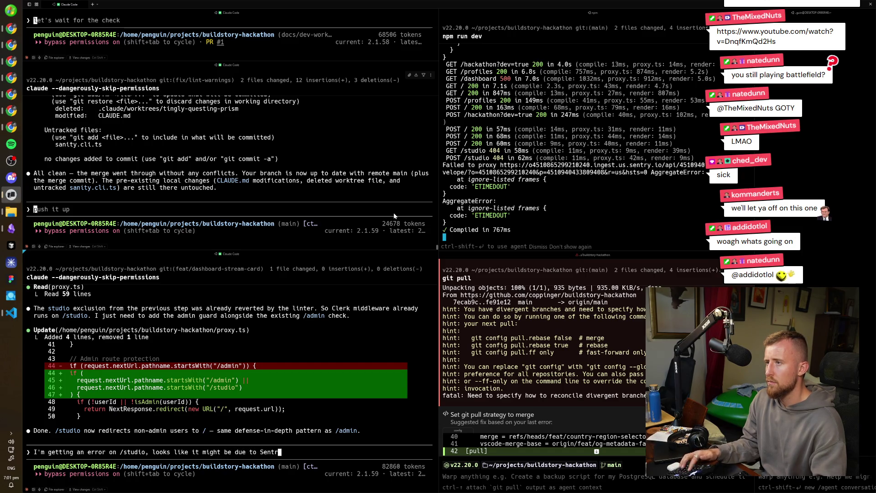
{"action": "type", "text": "y from the serve"}
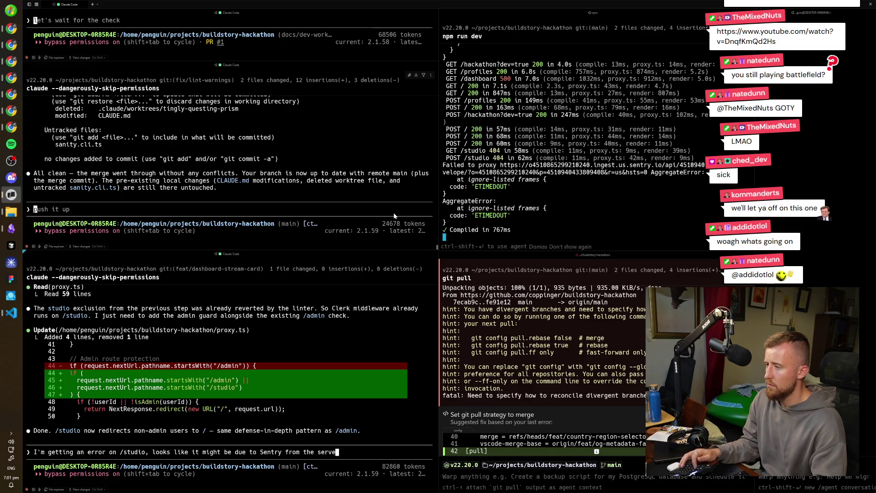
{"action": "type", "text": "r logs? Please l"}
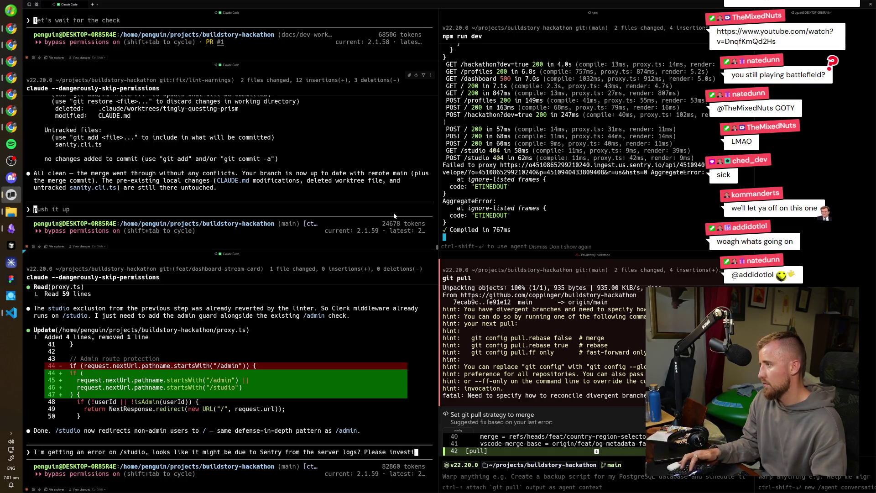
- Send Claude the report of the /studio error possibly caused by Sentry
{"action": "key", "text": "BackSpace"}
{"action": "key", "text": "BackSpace"}
{"action": "key", "text": "BackSpace"}
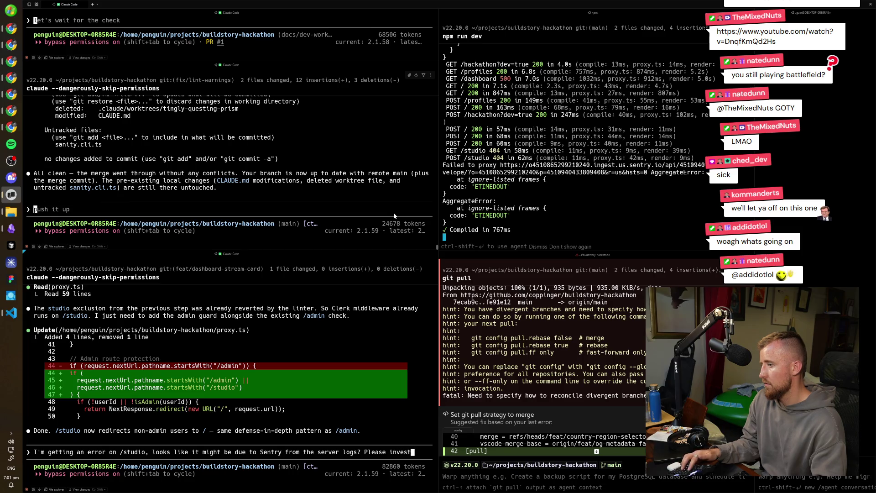
{"action": "type", "text": "igate"}
{"action": "key", "text": "Return"}
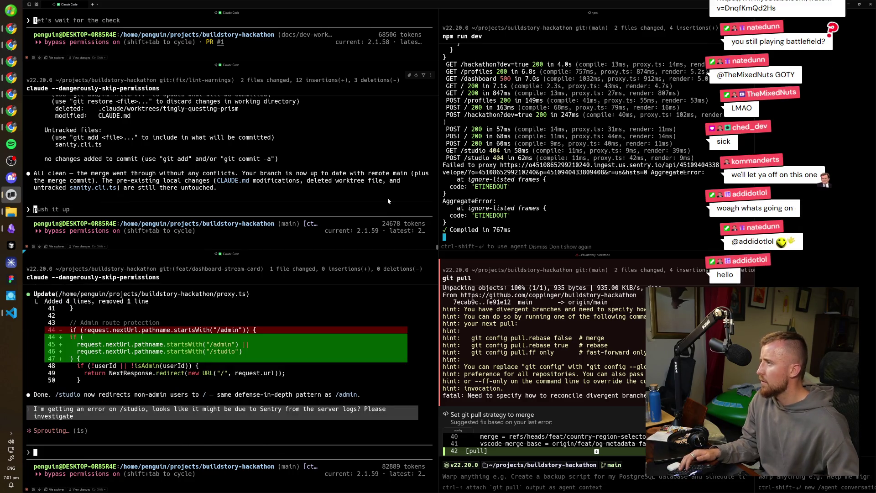
{"action": "scroll", "coordinate": [288, 181], "scroll_direction": "up", "scroll_amount": 3}
{"action": "scroll", "coordinate": [289, 181], "scroll_direction": "up", "scroll_amount": 2}
{"action": "scroll", "coordinate": [286, 183], "scroll_direction": "up", "scroll_amount": 2}
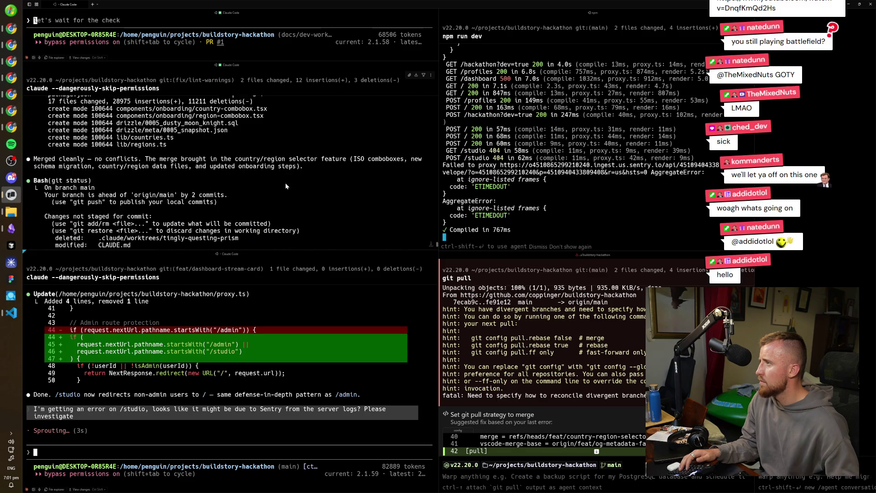
{"action": "scroll", "coordinate": [286, 183], "scroll_direction": "up", "scroll_amount": 2}
{"action": "scroll", "coordinate": [285, 183], "scroll_direction": "up", "scroll_amount": 3}
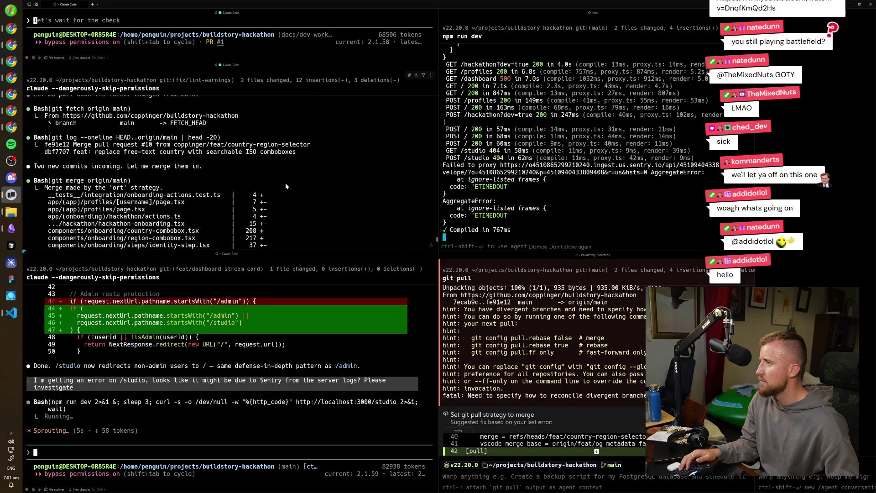
{"action": "scroll", "coordinate": [286, 182], "scroll_direction": "up", "scroll_amount": 3}
{"action": "scroll", "coordinate": [285, 182], "scroll_direction": "down", "scroll_amount": 5}
{"action": "scroll", "coordinate": [286, 183], "scroll_direction": "down", "scroll_amount": 5}
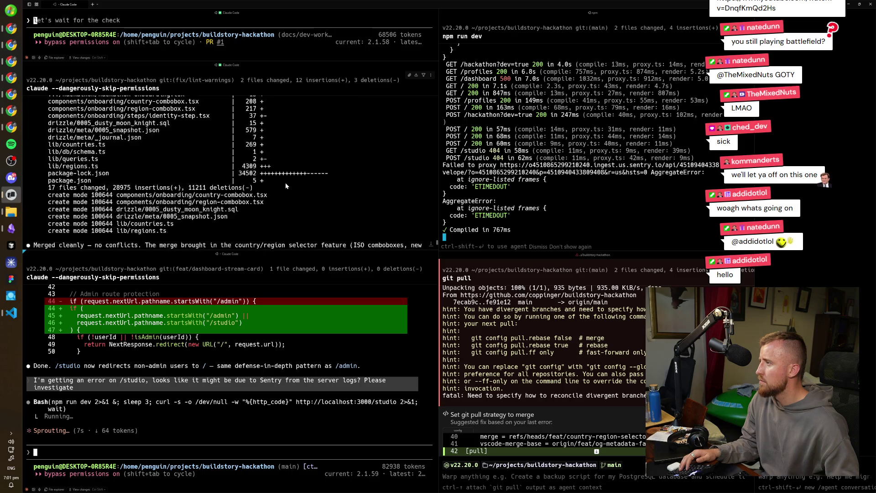
{"action": "scroll", "coordinate": [278, 183], "scroll_direction": "down", "scroll_amount": 4}
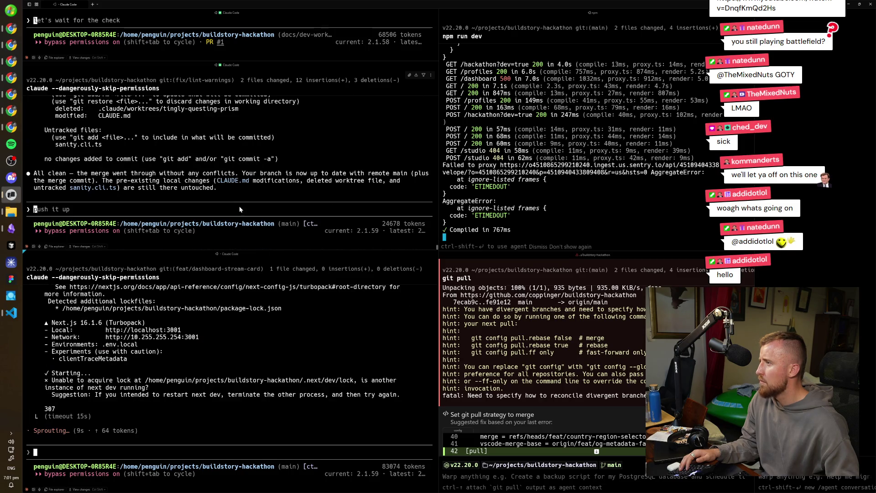
{"action": "scroll", "coordinate": [238, 206], "scroll_direction": "up", "scroll_amount": 3}
{"action": "scroll", "coordinate": [240, 206], "scroll_direction": "up", "scroll_amount": 2}
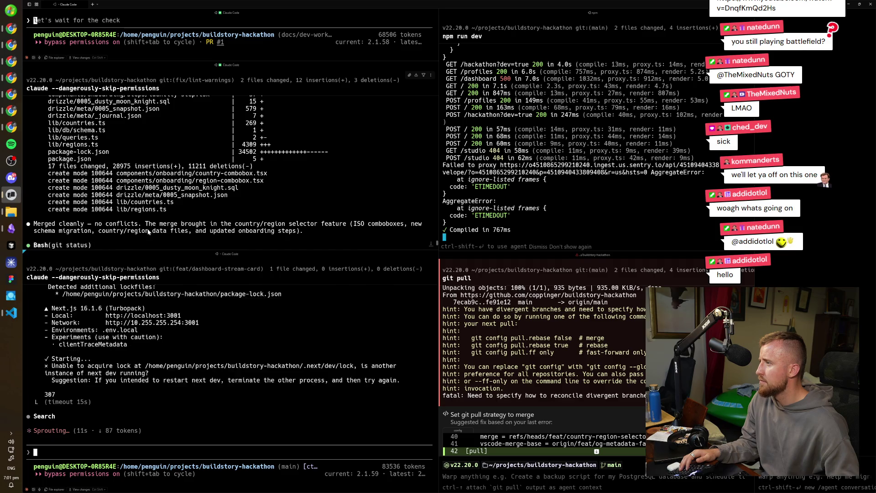
{"action": "scroll", "coordinate": [187, 219], "scroll_direction": "down", "scroll_amount": 5}
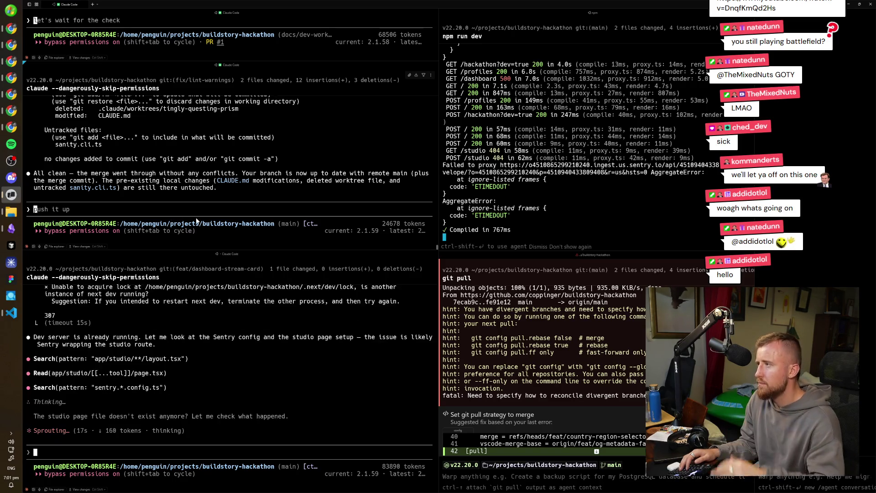
{"action": "scroll", "coordinate": [226, 200], "scroll_direction": "up", "scroll_amount": 4}
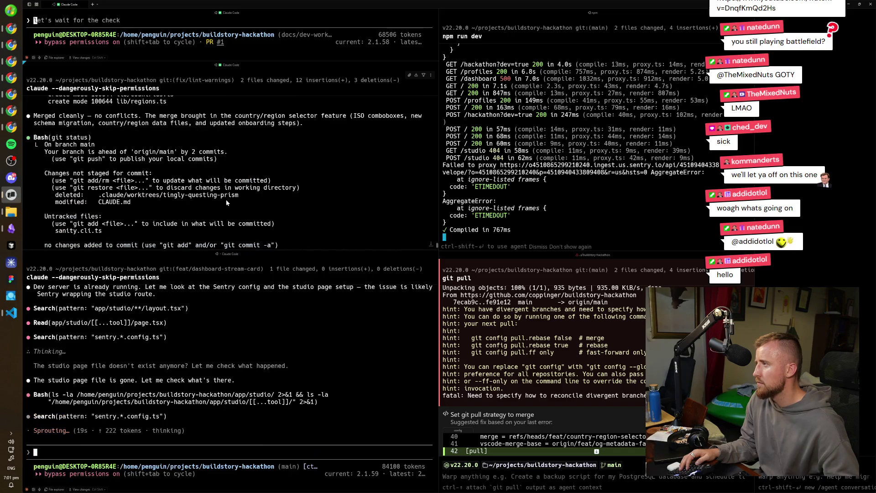
{"action": "scroll", "coordinate": [158, 139], "scroll_direction": "up", "scroll_amount": 3}
{"action": "scroll", "coordinate": [198, 171], "scroll_direction": "up", "scroll_amount": 3}
{"action": "scroll", "coordinate": [186, 178], "scroll_direction": "up", "scroll_amount": 3}
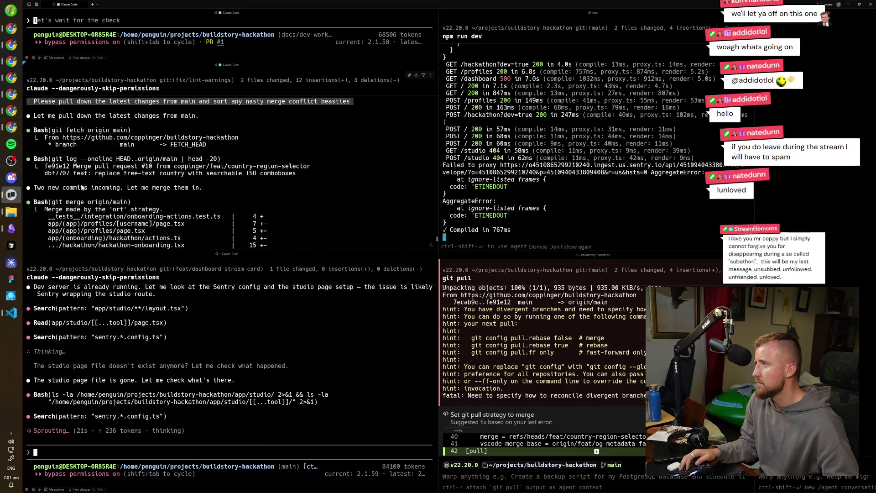
{"action": "scroll", "coordinate": [165, 191], "scroll_direction": "down", "scroll_amount": 5}
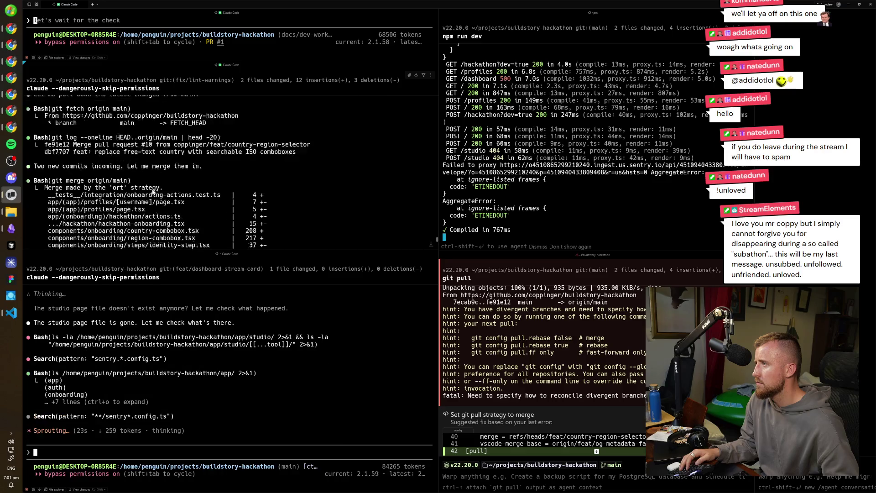
{"action": "scroll", "coordinate": [135, 191], "scroll_direction": "down", "scroll_amount": 5}
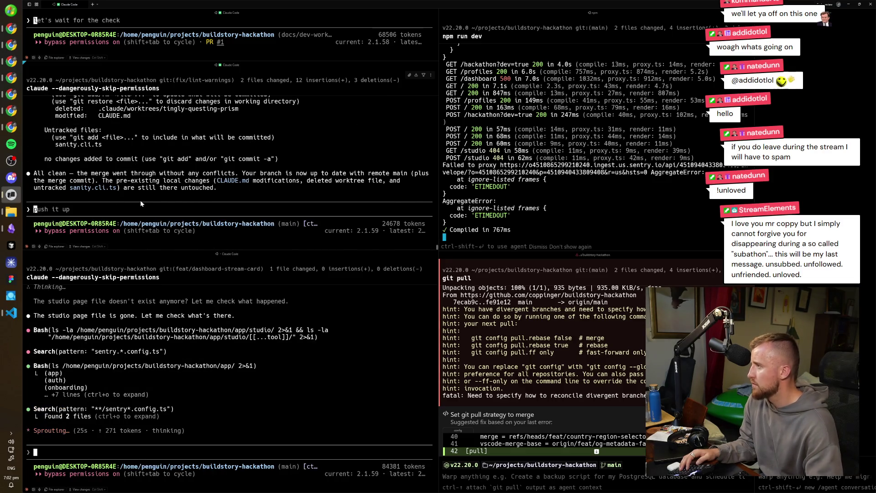
{"action": "type", "text": "o"}
- Ask the other Claude session 'let's commit and open a pr'
{"action": "key", "text": "BackSpace"}
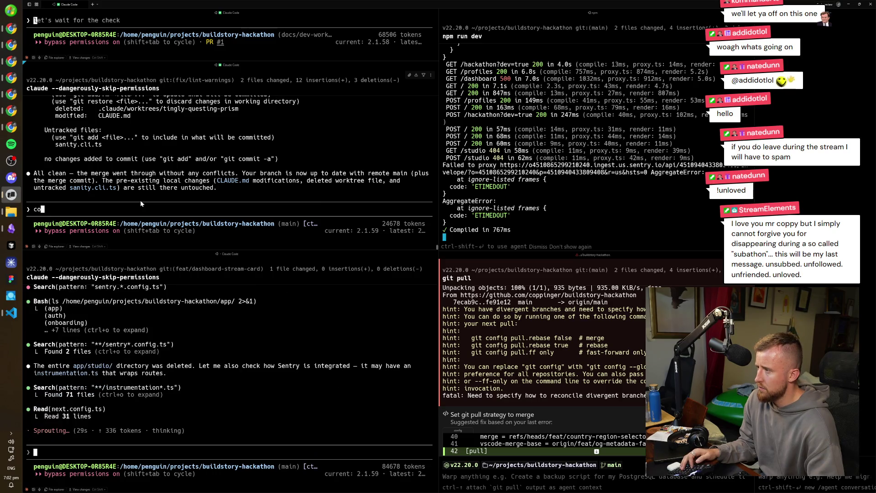
{"action": "type", "text": "let'"}
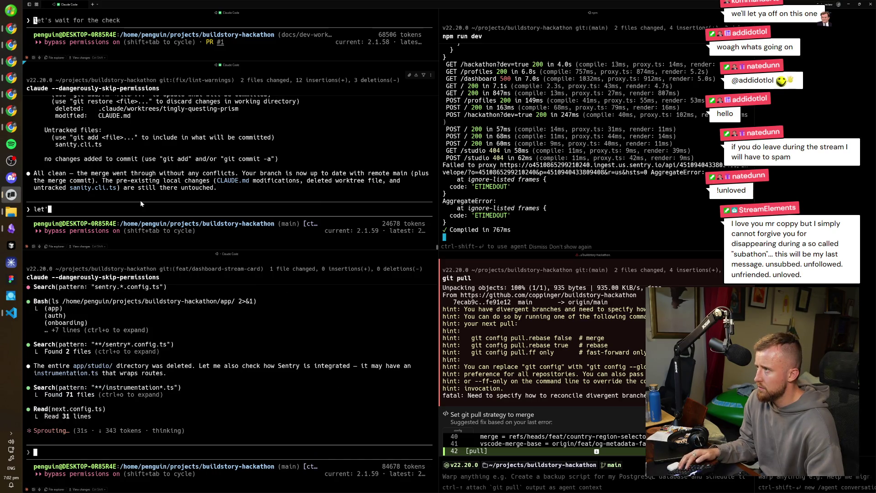
{"action": "type", "text": "s open a pr"}
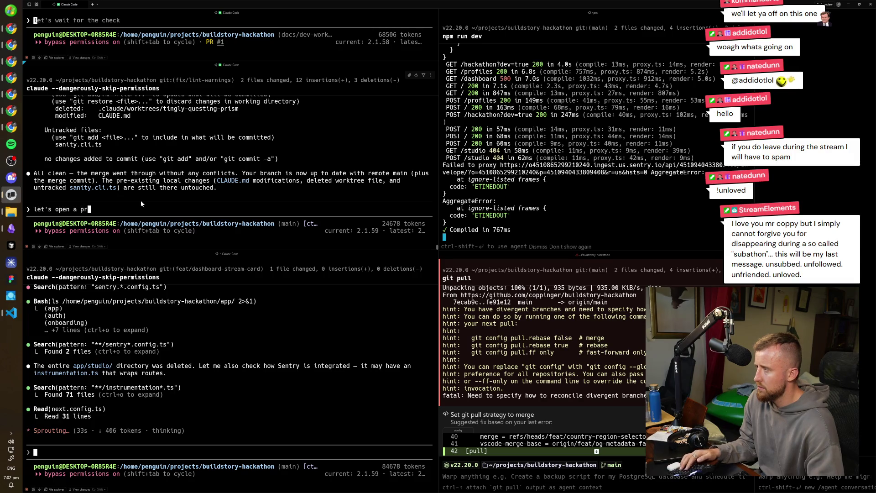
{"action": "key", "text": "BackSpace"}
{"action": "key", "text": "BackSpace"}
{"action": "key", "text": "BackSpace"}
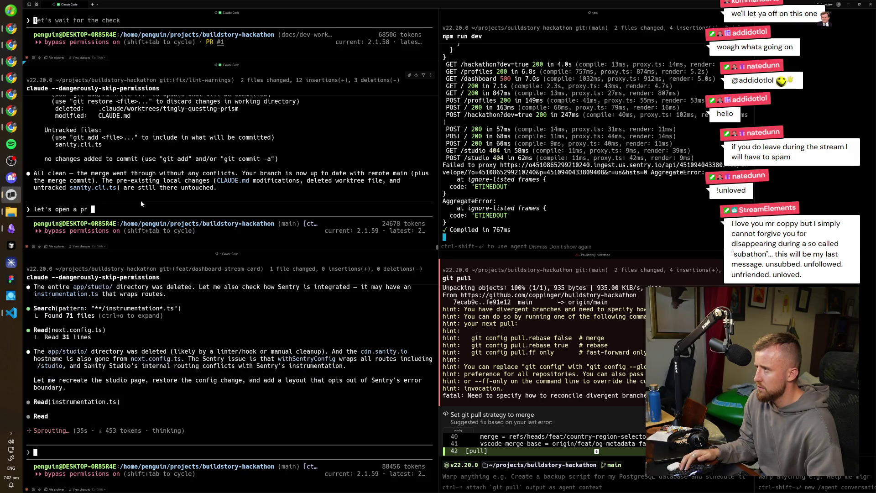
{"action": "type", "text": "a"}
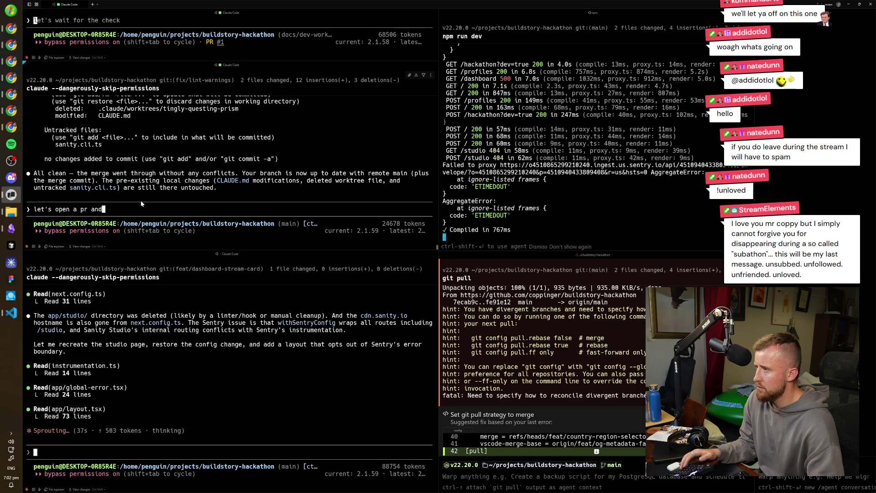
{"action": "key", "text": "BackSpace"}
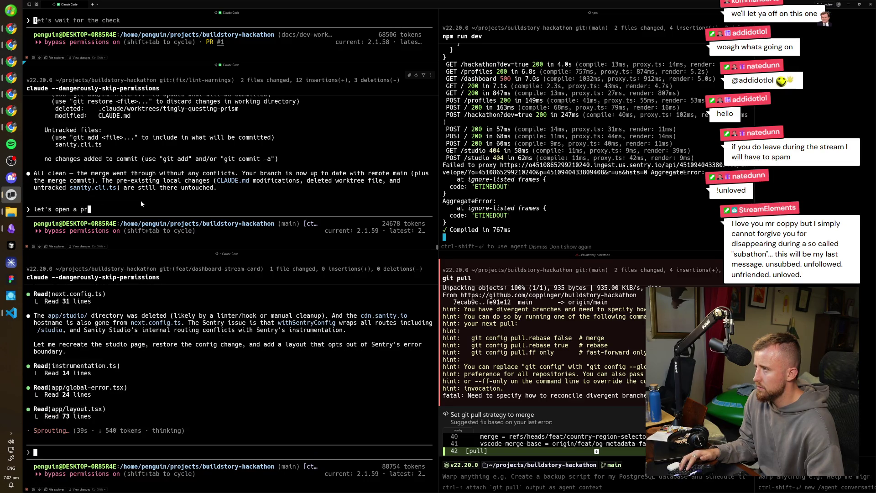
{"action": "type", "text": " with"}
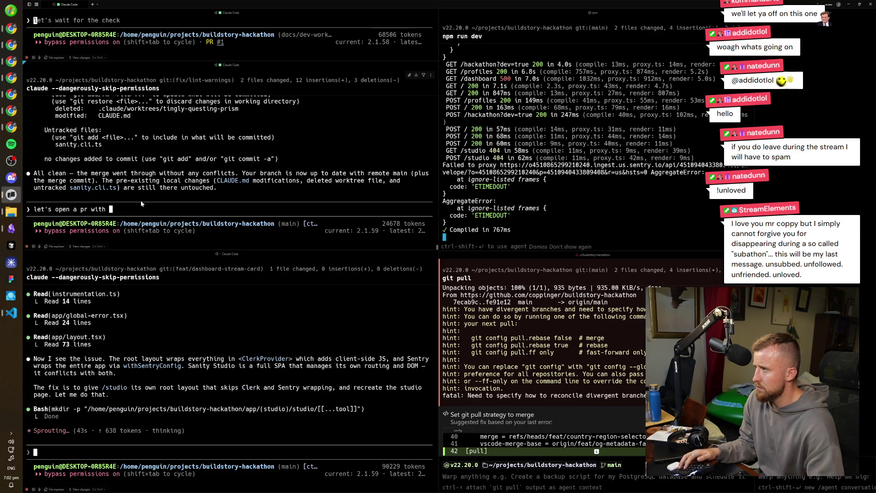
{"action": "type", "text": " the commitnd op"}
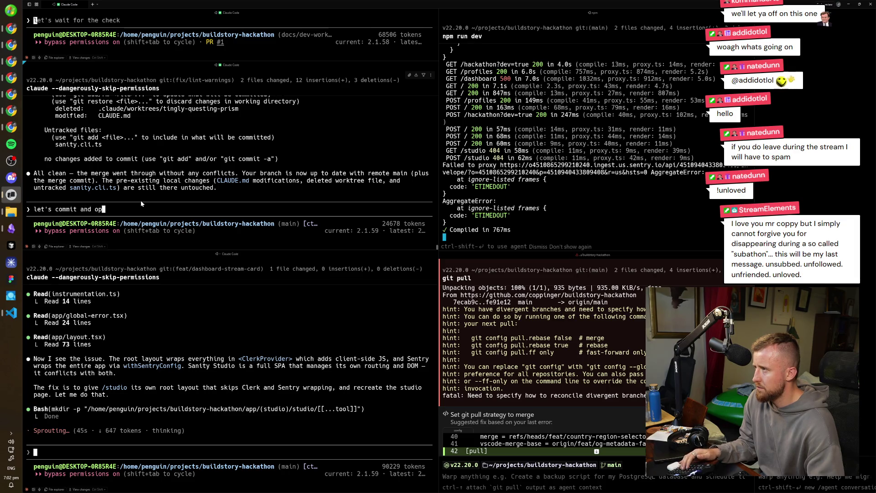
{"action": "type", "text": "r"}
{"action": "key", "text": "Return"}
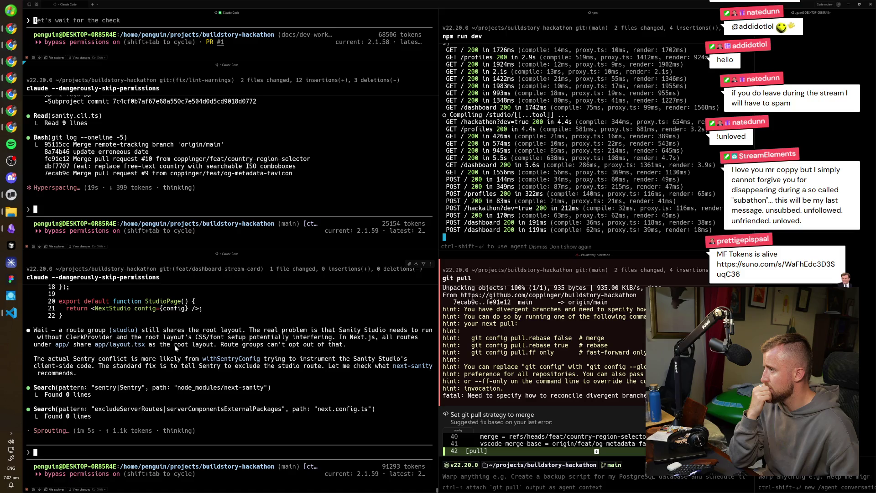
{"action": "scroll", "coordinate": [183, 183], "scroll_direction": "up", "scroll_amount": 2}
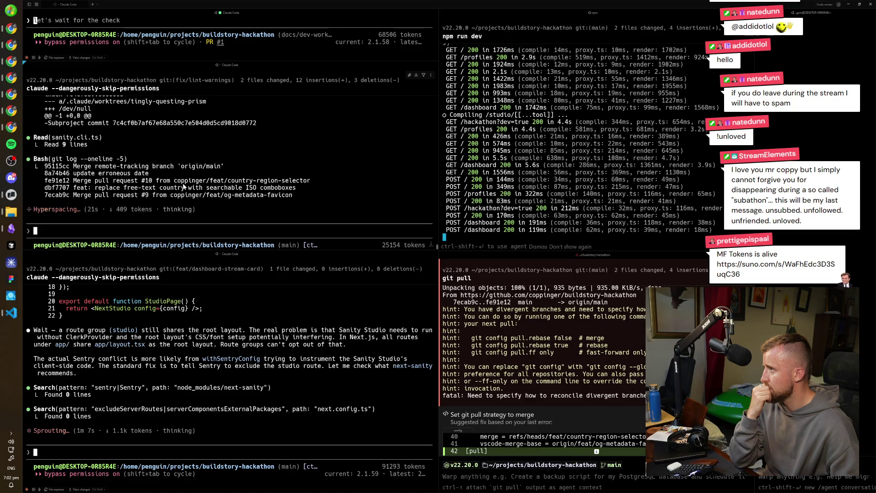
{"action": "scroll", "coordinate": [183, 183], "scroll_direction": "up", "scroll_amount": 2}
{"action": "scroll", "coordinate": [183, 182], "scroll_direction": "up", "scroll_amount": 2}
{"action": "scroll", "coordinate": [183, 183], "scroll_direction": "up", "scroll_amount": 2}
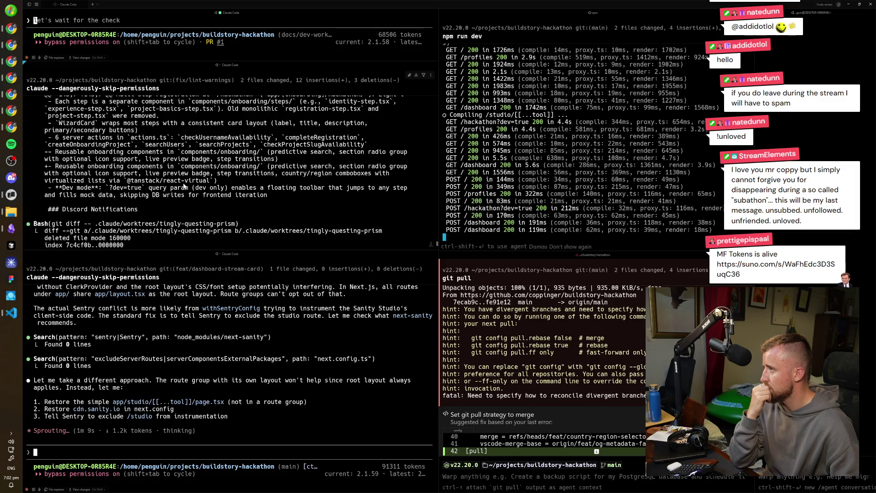
{"action": "scroll", "coordinate": [182, 183], "scroll_direction": "up", "scroll_amount": 2}
{"action": "scroll", "coordinate": [183, 182], "scroll_direction": "up", "scroll_amount": 2}
{"action": "scroll", "coordinate": [183, 187], "scroll_direction": "up", "scroll_amount": 5}
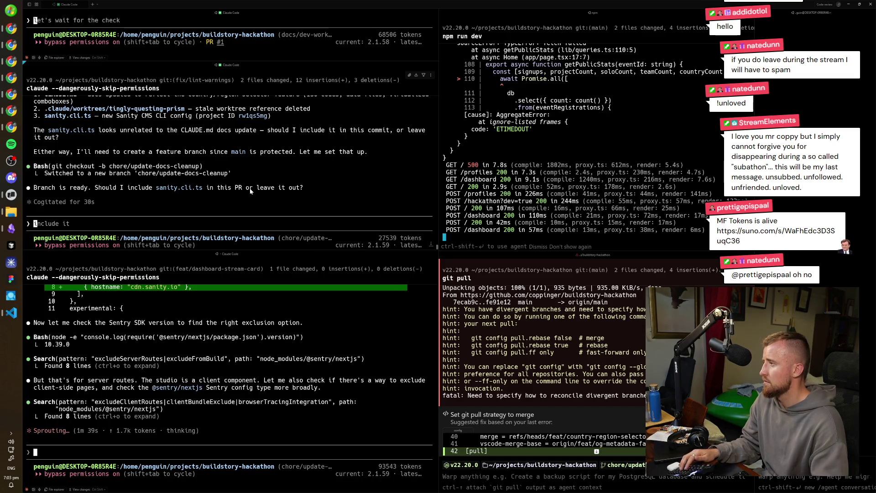
{"action": "type", "text": "do"}
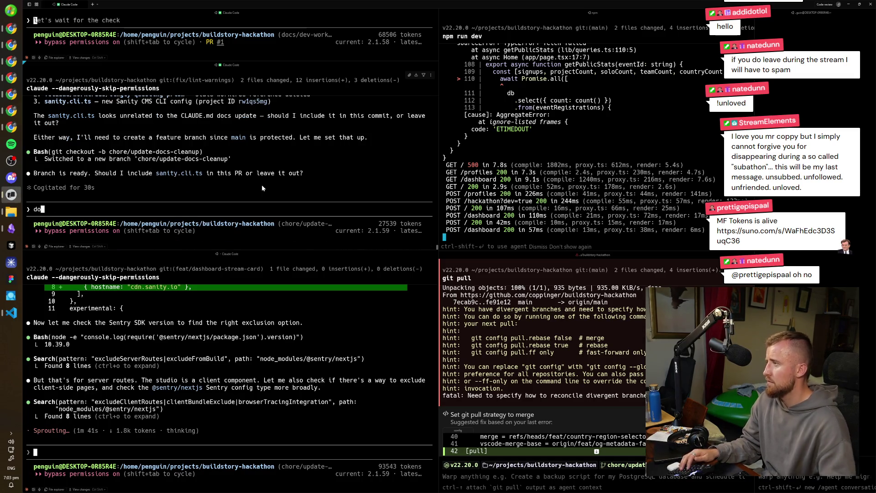
{"action": "type", "text": "n't include sanity"}
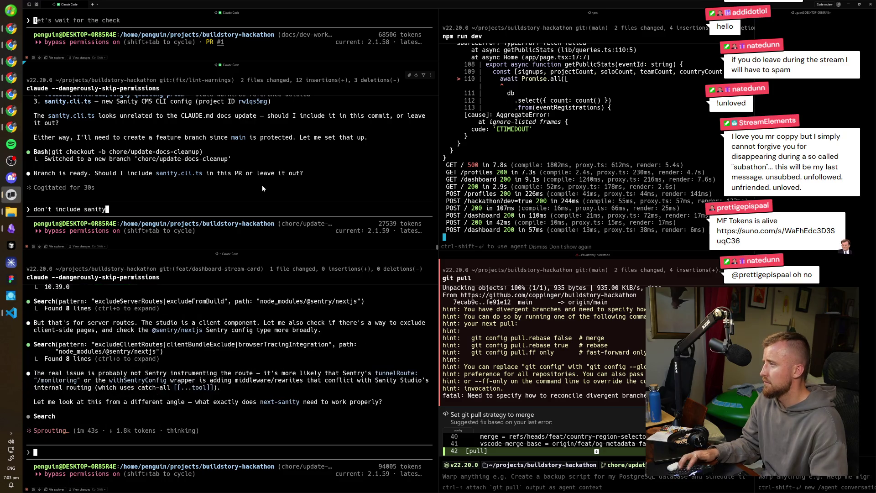
{"action": "type", "text": ", that's a diffe"}
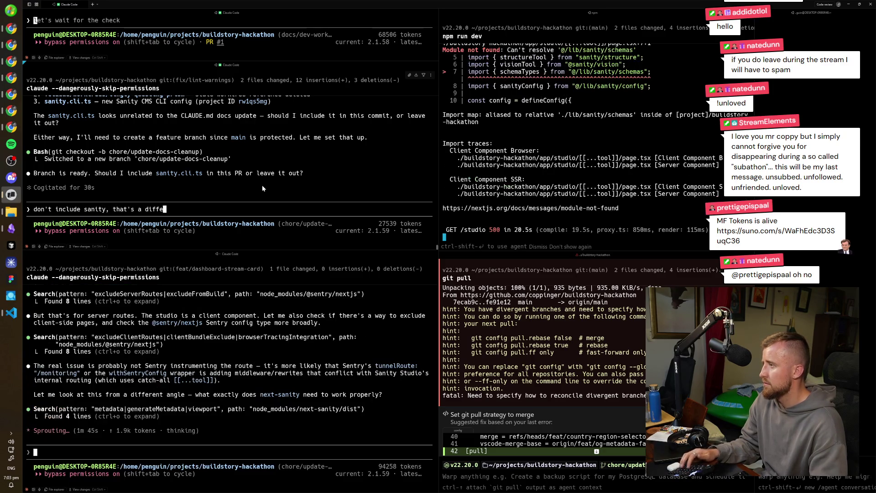
{"action": "type", "text": "rent session"}
- Reply to Claude that sanity should be left out since it belongs to another session
{"action": "key", "text": "Return"}
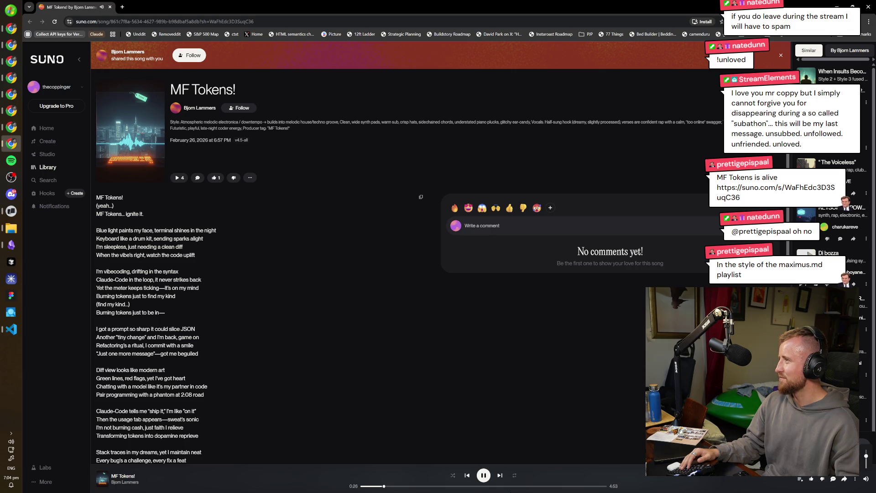
{"action": "key", "text": "space"}
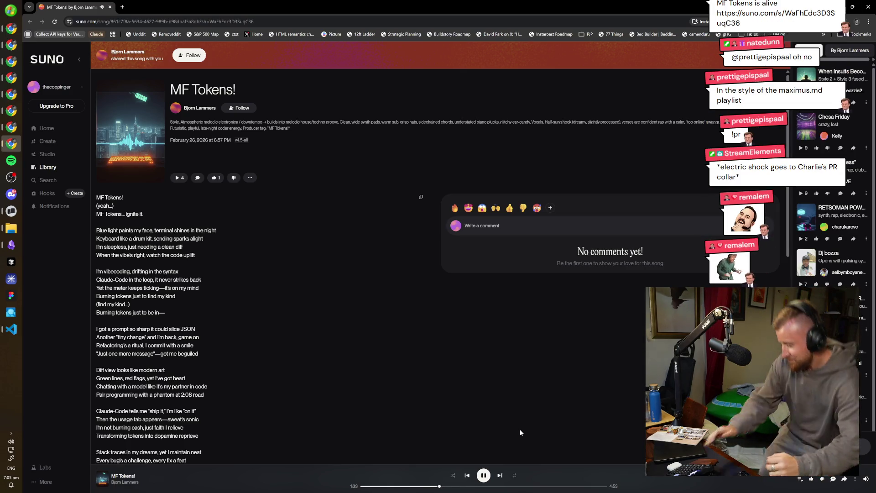
{"action": "key", "text": "alt+Tab"}
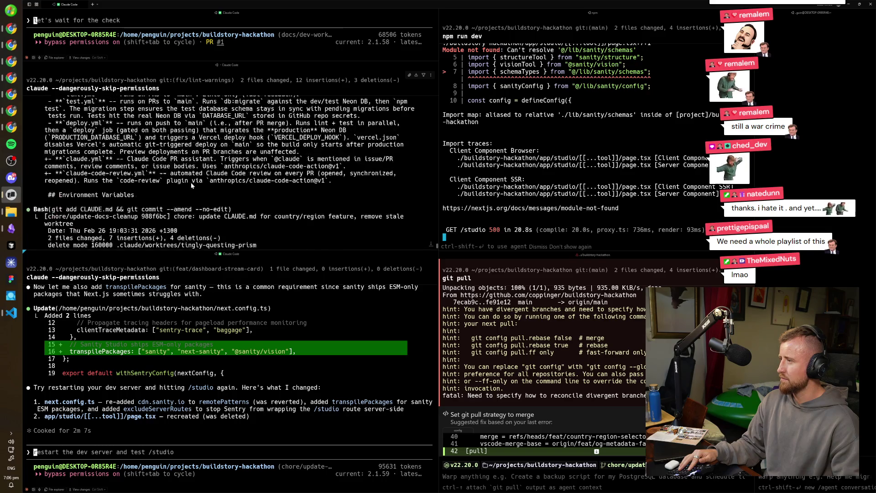
{"action": "scroll", "coordinate": [191, 185], "scroll_direction": "up", "scroll_amount": 2}
{"action": "scroll", "coordinate": [190, 187], "scroll_direction": "up", "scroll_amount": 3}
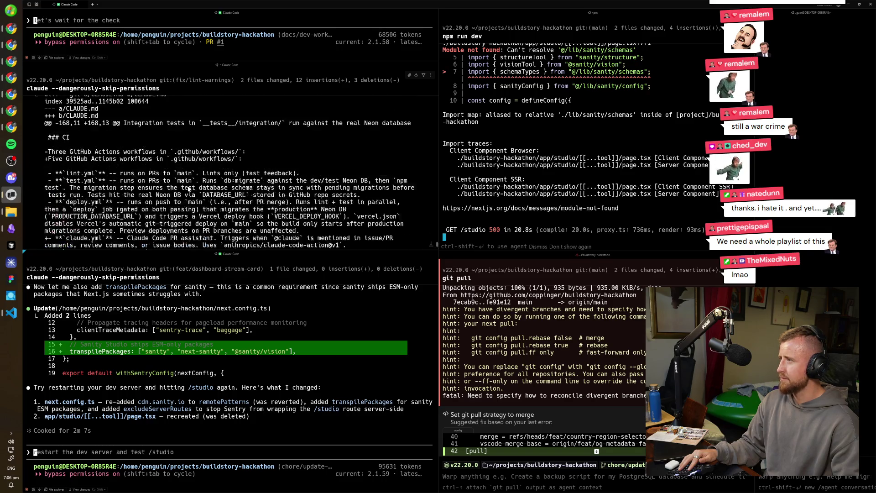
{"action": "scroll", "coordinate": [188, 188], "scroll_direction": "up", "scroll_amount": 2}
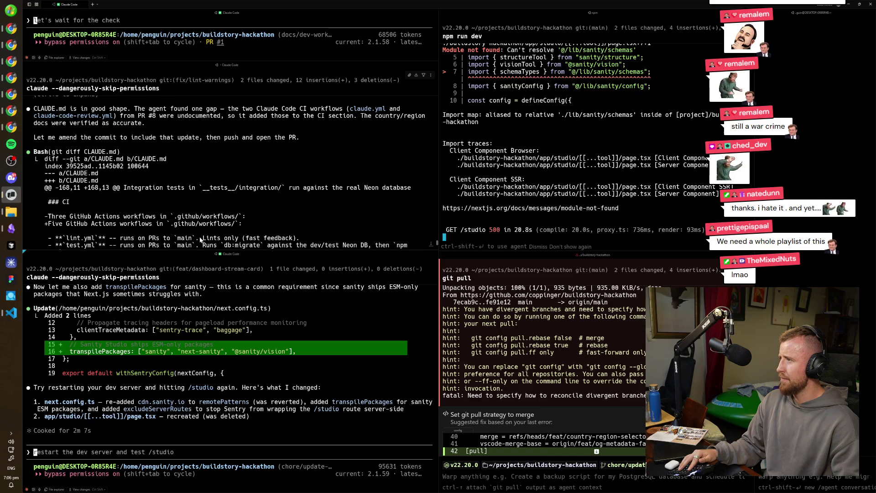
{"action": "scroll", "coordinate": [179, 234], "scroll_direction": "up", "scroll_amount": 2}
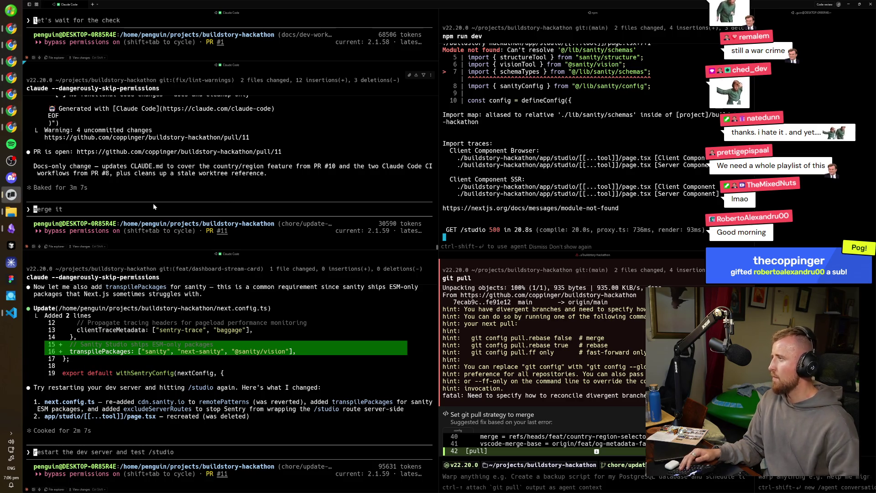
- Bring the Chrome window with Vibemasons to the front after PR #11 is reported open
{"action": "left_click", "coordinate": [13, 126]}
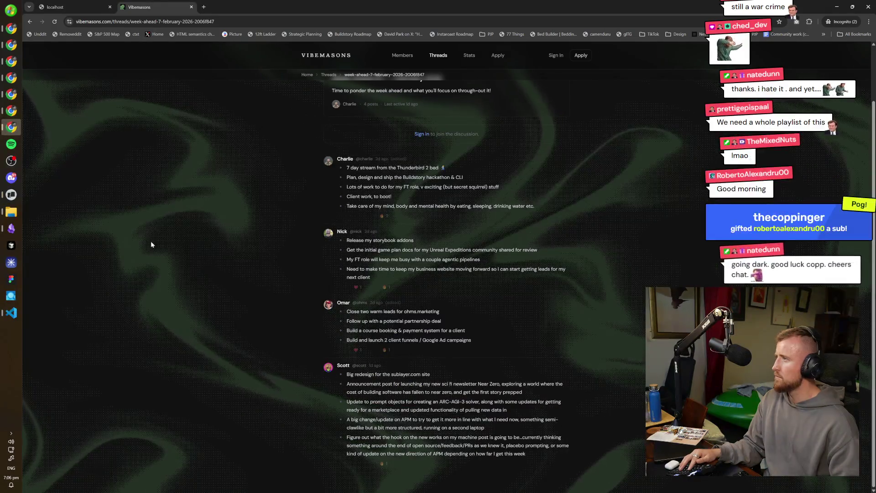
- Close the stray new tab and the broken localhost tab, then return to the Warp terminals
{"action": "key", "text": "ctrl+t"}
{"action": "type", "text": "gvibemasons"}
{"action": "key", "text": "Return"}
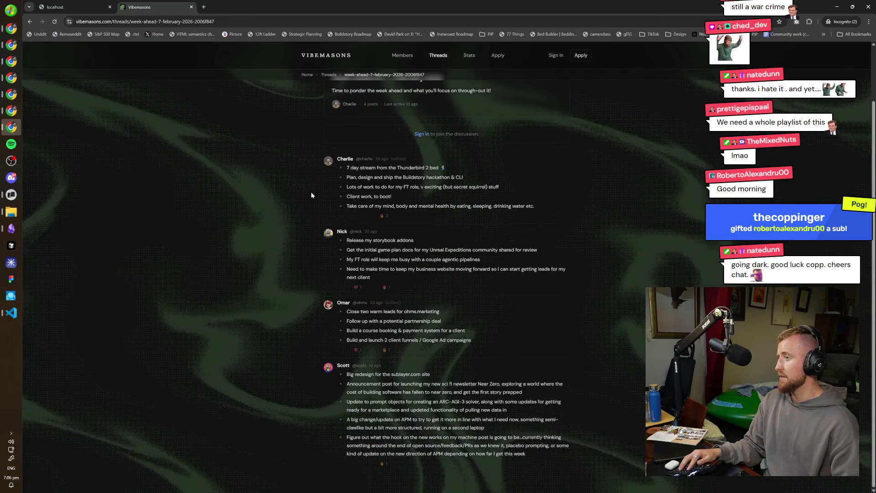
{"action": "left_click", "coordinate": [68, 4]}
{"action": "key", "text": "ctrl+w"}
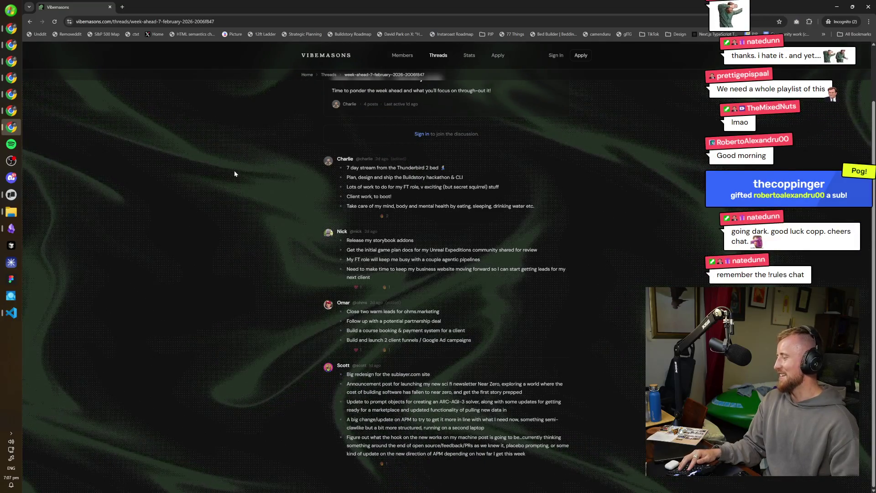
{"action": "key", "text": "alt+Tab"}
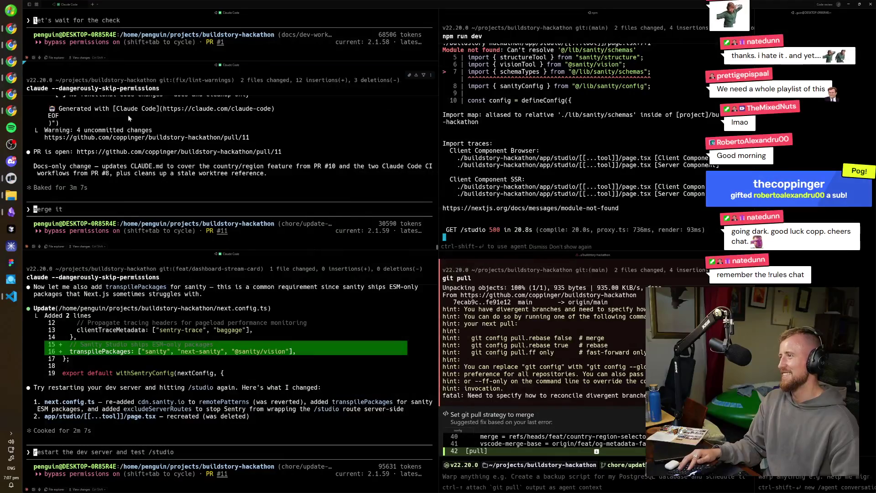
- Reload /studio to recheck the error, then restart the dev server with npm run dev
{"action": "key", "text": "alt+Tab"}
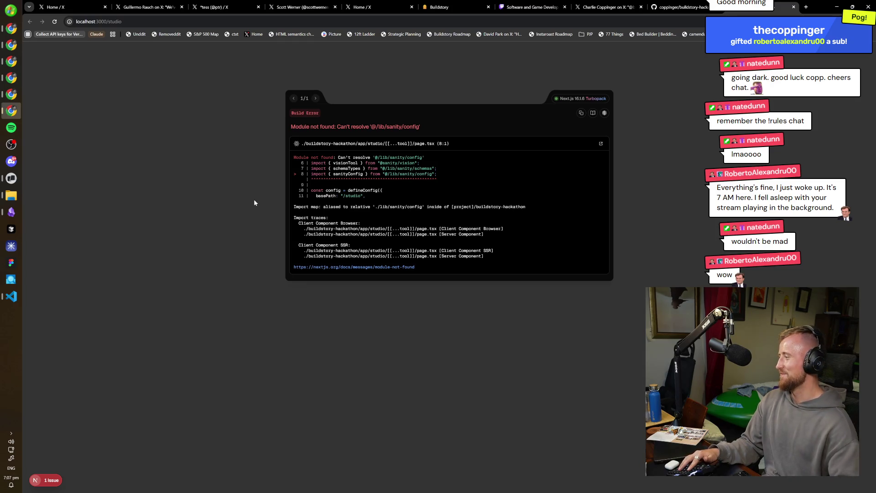
{"action": "key", "text": "ctrl+r"}
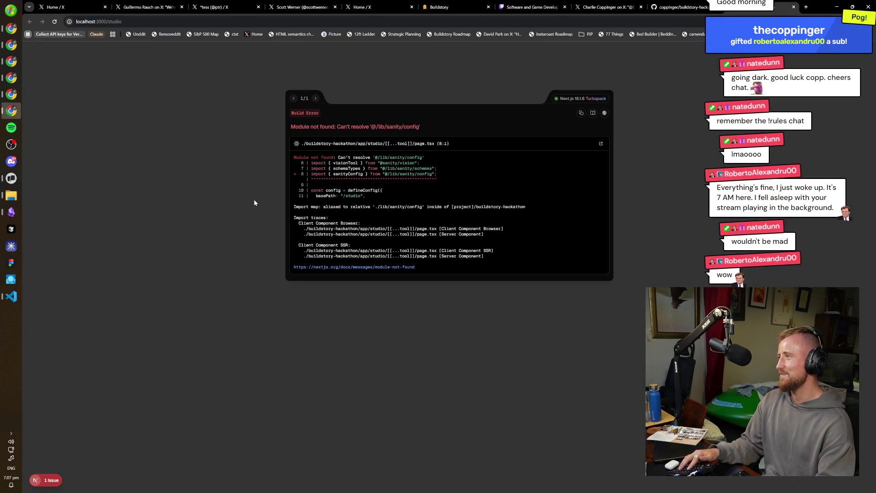
{"action": "key", "text": "alt+Tab"}
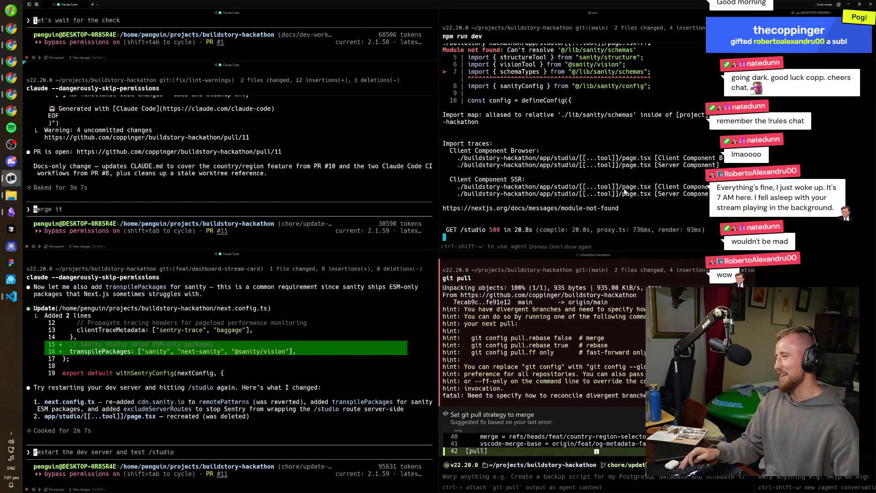
{"action": "key", "text": "Up"}
{"action": "key", "text": "Return"}
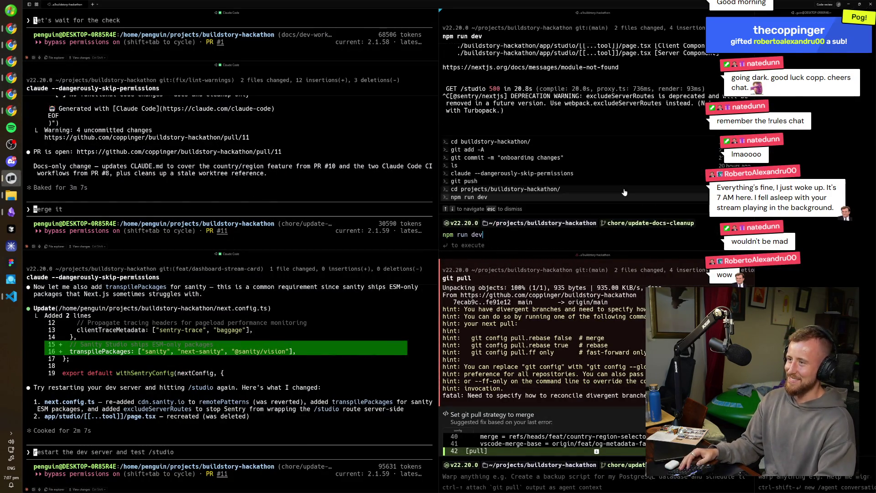
{"action": "key", "text": "alt+Tab"}
{"action": "key", "text": "ctrl+t"}
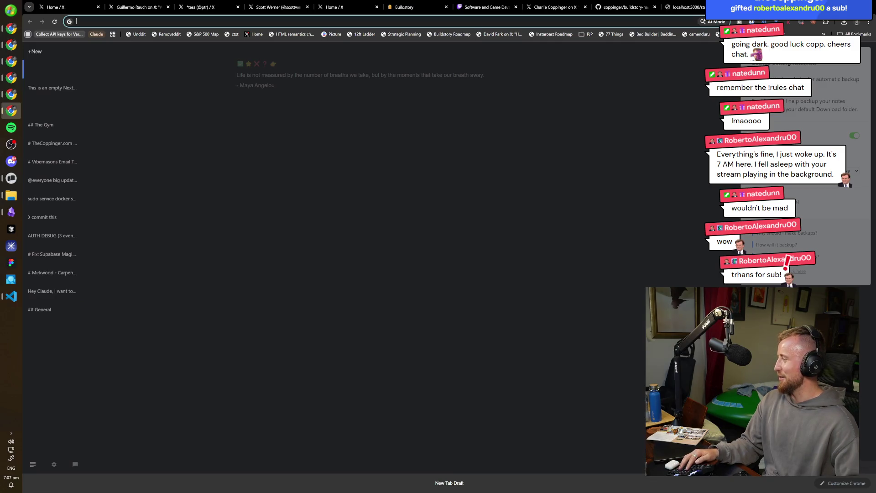
- Close the empty new tab and switch to the buildstory-hackathon GitHub repository
{"action": "key", "text": "ctrl+w"}
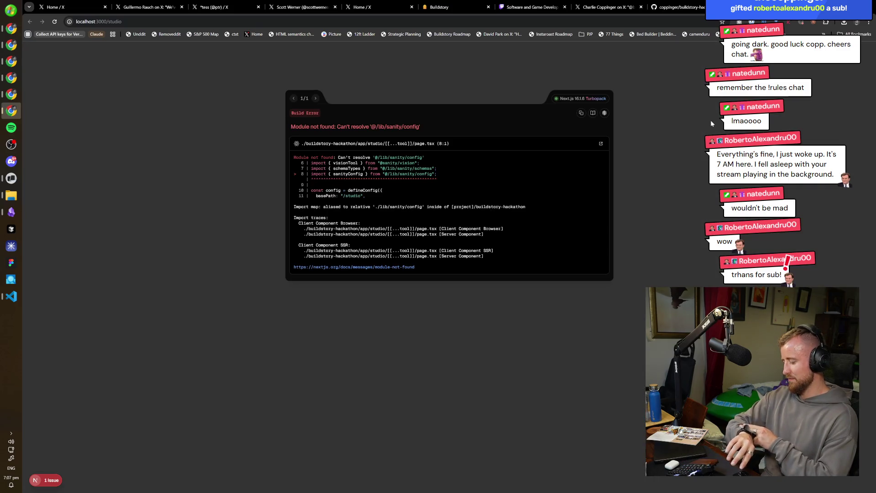
{"action": "key", "text": "ctrl+shift+Tab"}
- Open pull request #11, the CLAUDE.md docs cleanup, from the repository's pull requests list
{"action": "key", "text": "ctrl+Tab"}
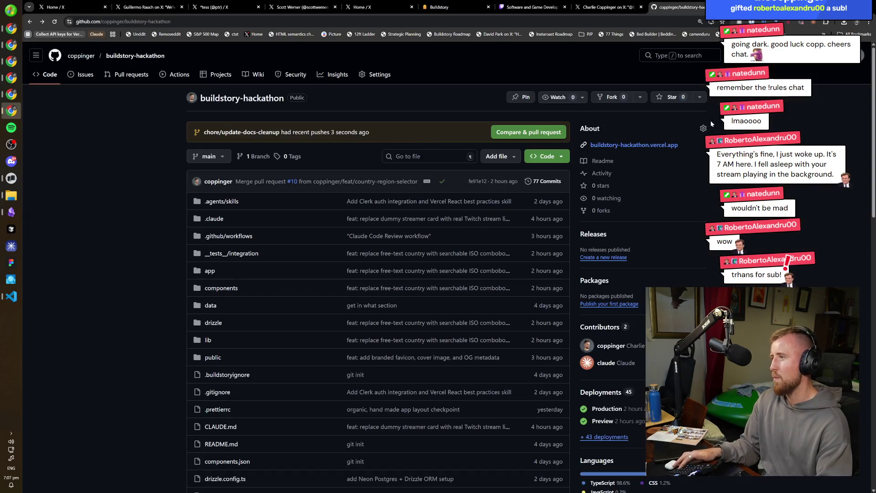
{"action": "key", "text": "ctrl+shift+Tab"}
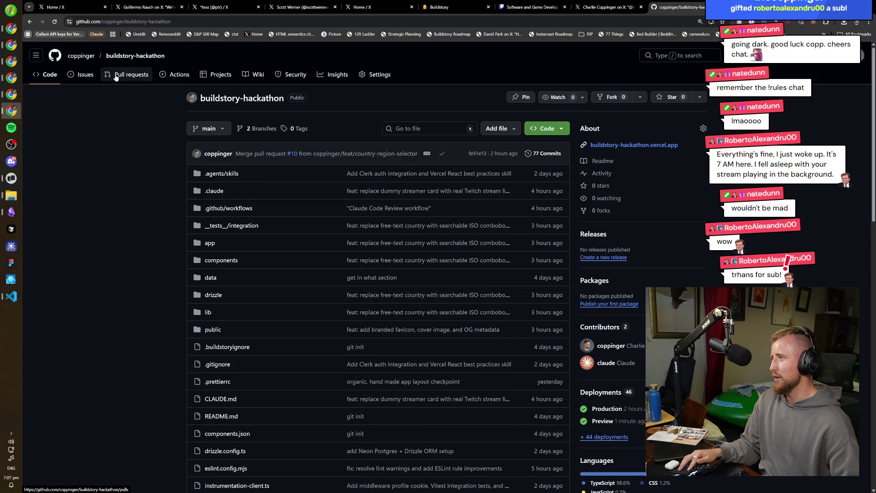
{"action": "left_click", "coordinate": [117, 75]}
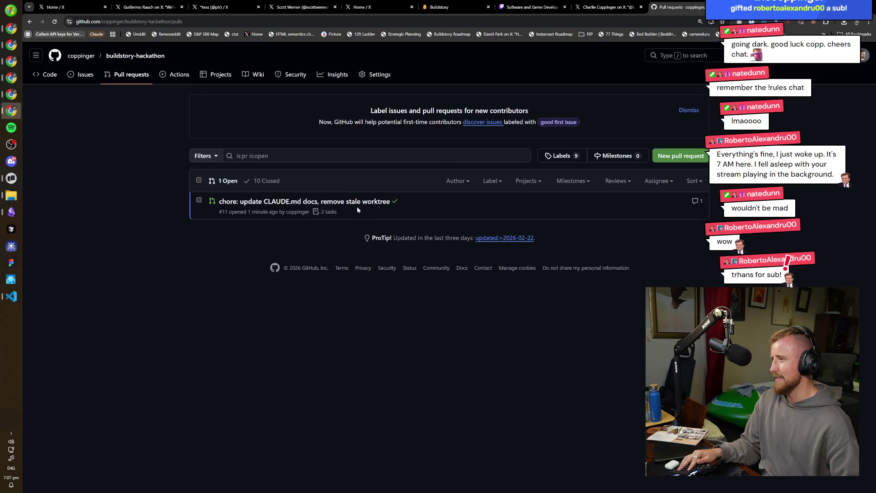
{"action": "left_click", "coordinate": [381, 201]}
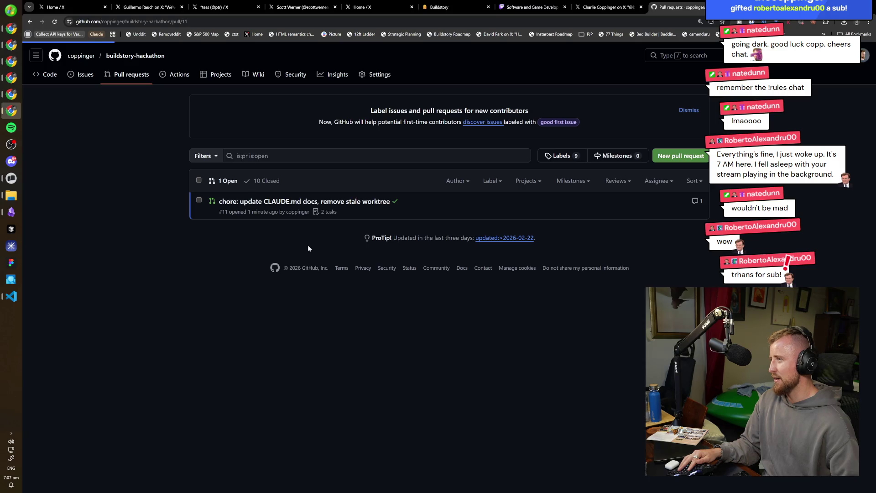
{"action": "scroll", "coordinate": [220, 321], "scroll_direction": "down", "scroll_amount": 5}
{"action": "scroll", "coordinate": [220, 322], "scroll_direction": "down", "scroll_amount": 3}
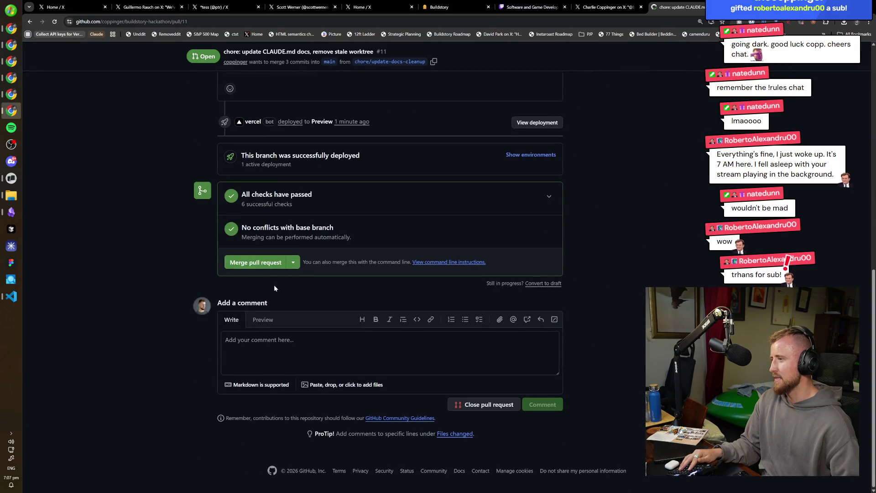
{"action": "scroll", "coordinate": [275, 284], "scroll_direction": "up", "scroll_amount": 3}
{"action": "scroll", "coordinate": [341, 387], "scroll_direction": "up", "scroll_amount": 2}
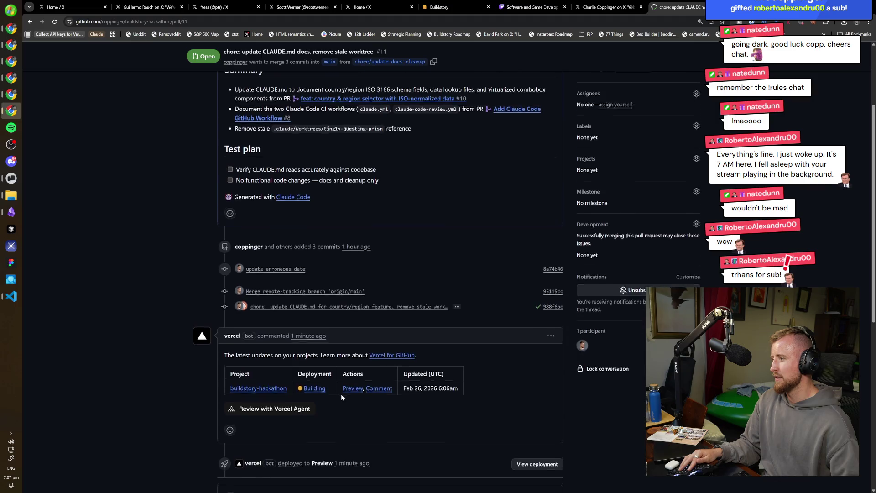
{"action": "scroll", "coordinate": [341, 397], "scroll_direction": "up", "scroll_amount": 2}
{"action": "scroll", "coordinate": [303, 405], "scroll_direction": "down", "scroll_amount": 6}
{"action": "scroll", "coordinate": [267, 320], "scroll_direction": "up", "scroll_amount": 10}
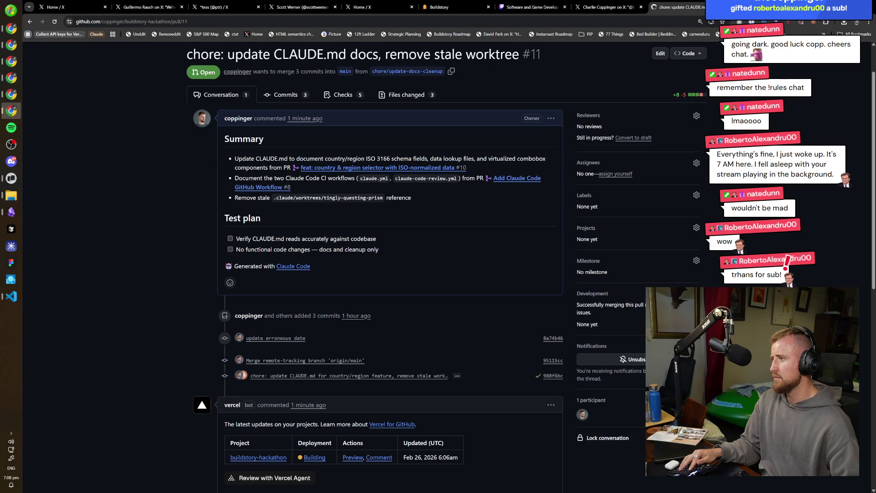
{"action": "scroll", "coordinate": [317, 188], "scroll_direction": "down", "scroll_amount": 1}
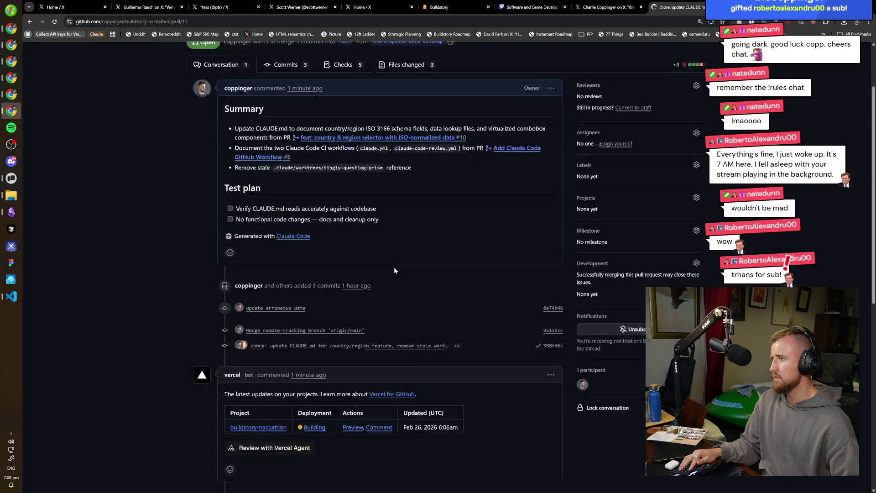
{"action": "scroll", "coordinate": [290, 426], "scroll_direction": "down", "scroll_amount": 3}
- Merge pull request #11 into main, delete its branch, and return to the repository code page
{"action": "left_click", "coordinate": [254, 440]}
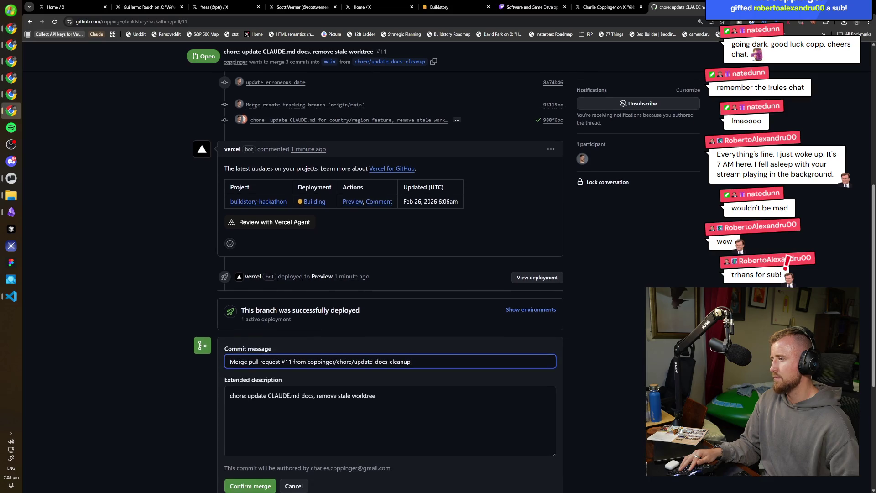
{"action": "scroll", "coordinate": [254, 411], "scroll_direction": "down", "scroll_amount": 1}
{"action": "left_click", "coordinate": [259, 418]}
{"action": "scroll", "coordinate": [368, 418], "scroll_direction": "down", "scroll_amount": 2}
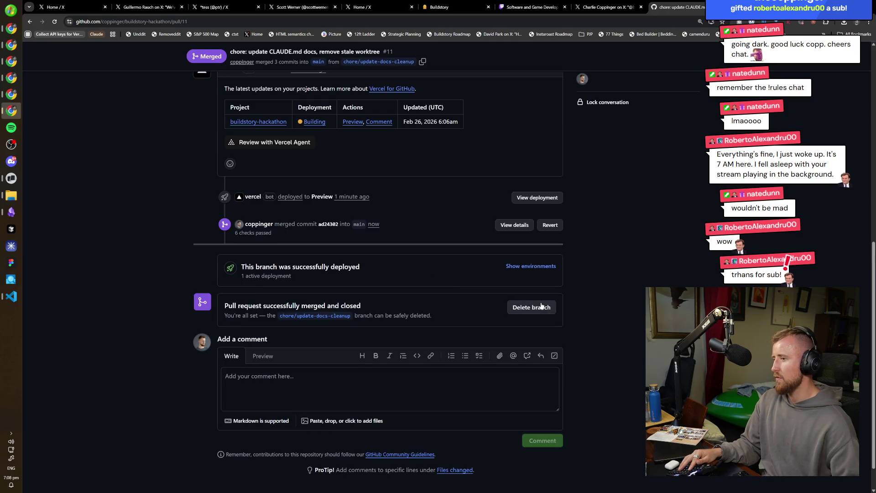
{"action": "left_click", "coordinate": [531, 307]}
{"action": "scroll", "coordinate": [573, 230], "scroll_direction": "up", "scroll_amount": 5}
{"action": "scroll", "coordinate": [573, 230], "scroll_direction": "up", "scroll_amount": 3}
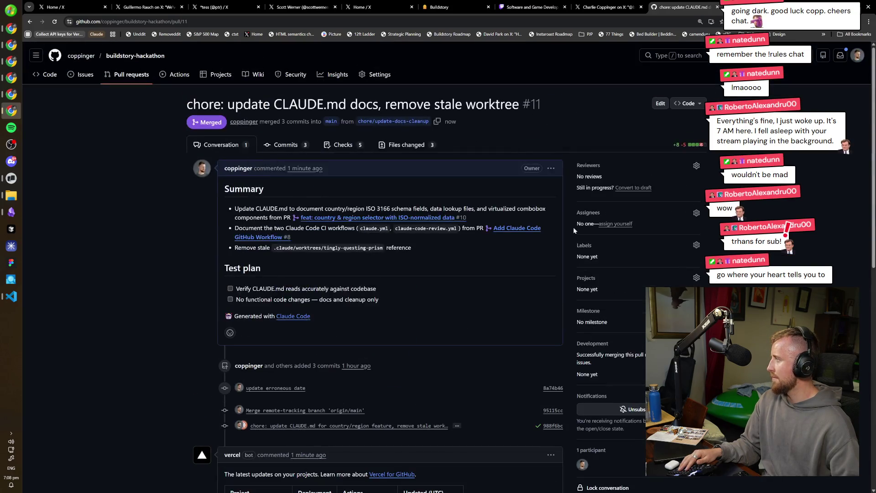
{"action": "left_click", "coordinate": [116, 56]}
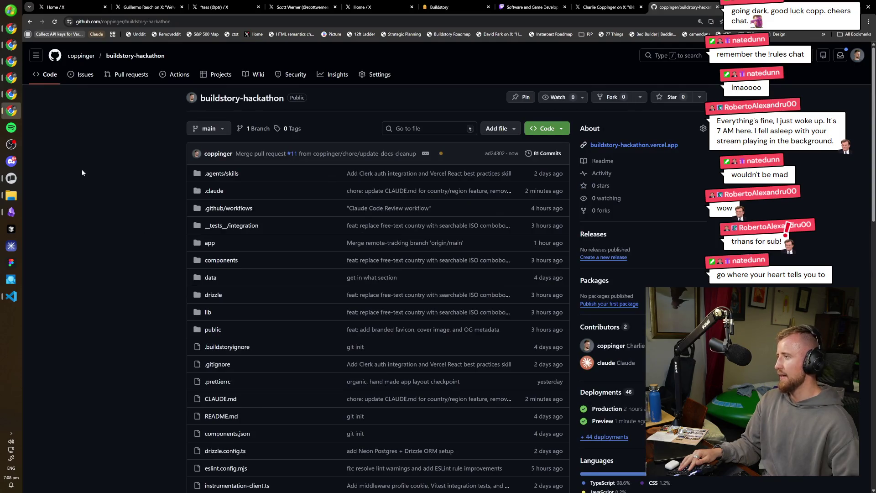
- Reload the localhost:3000/studio page, confirm the Module not found error persists, and return to Warp
{"action": "left_click", "coordinate": [12, 179]}
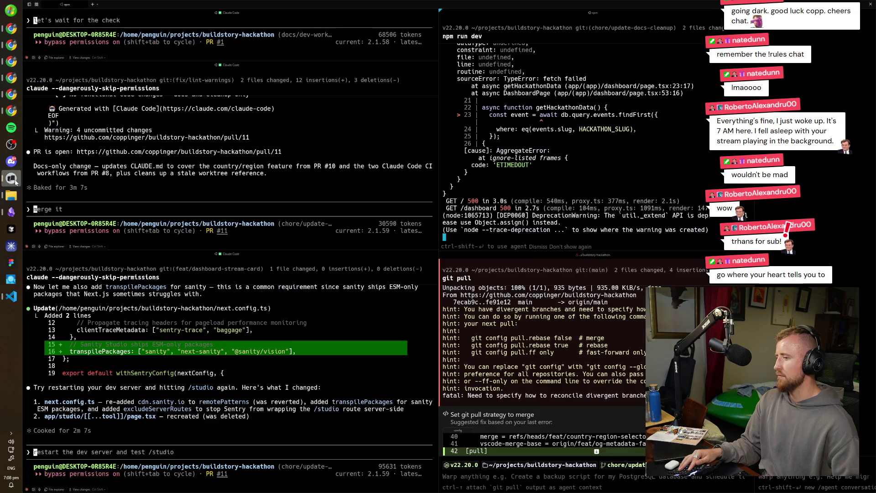
{"action": "left_click", "coordinate": [12, 179]}
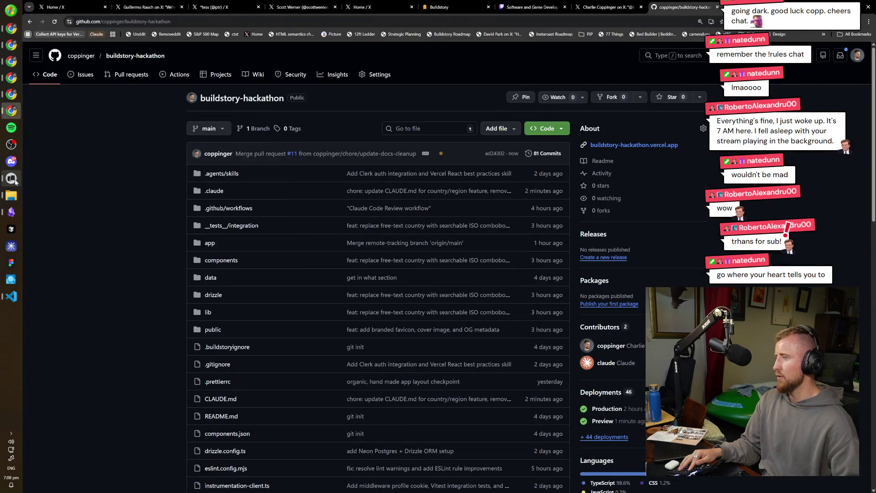
{"action": "key", "text": "ctrl+Tab"}
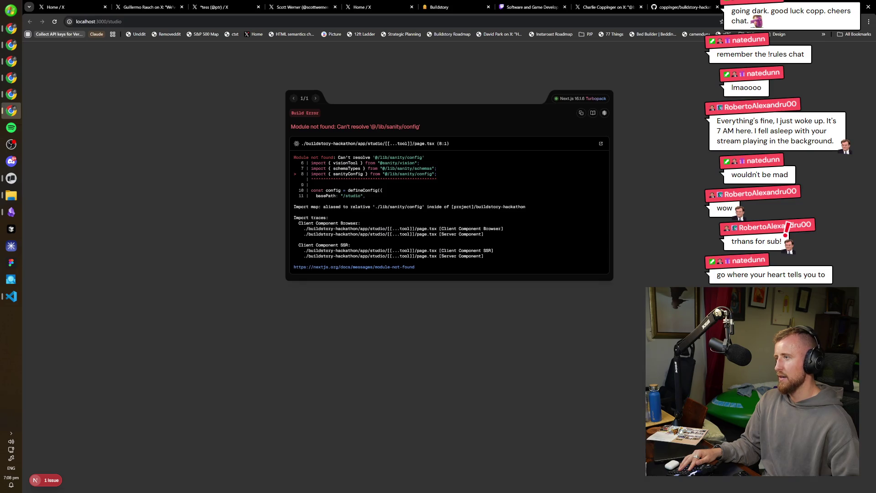
{"action": "key", "text": "ctrl+shift+Tab"}
{"action": "key", "text": "ctrl+Tab"}
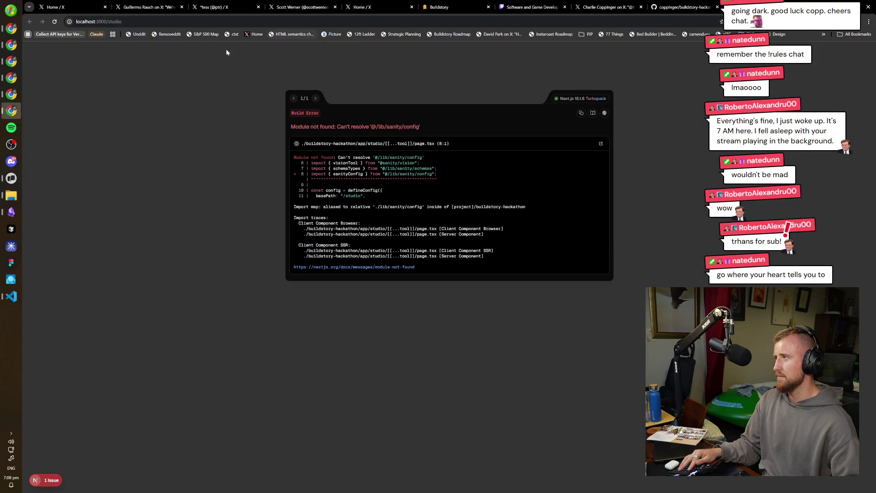
{"action": "key", "text": "ctrl+r"}
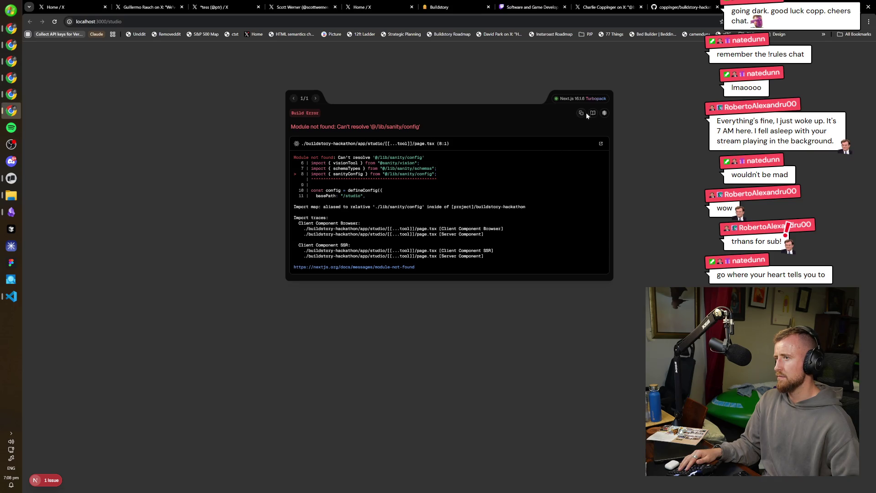
{"action": "left_click", "coordinate": [11, 178]}
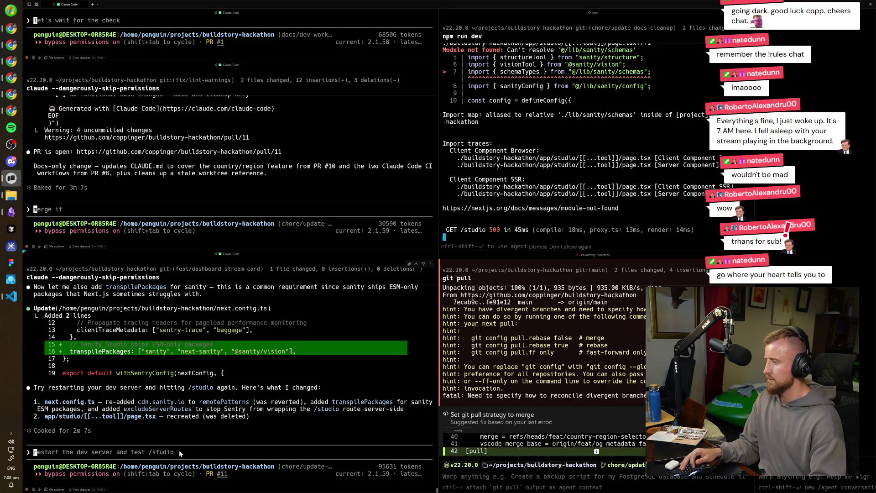
{"action": "type", "text": "restarted, getting thi"}
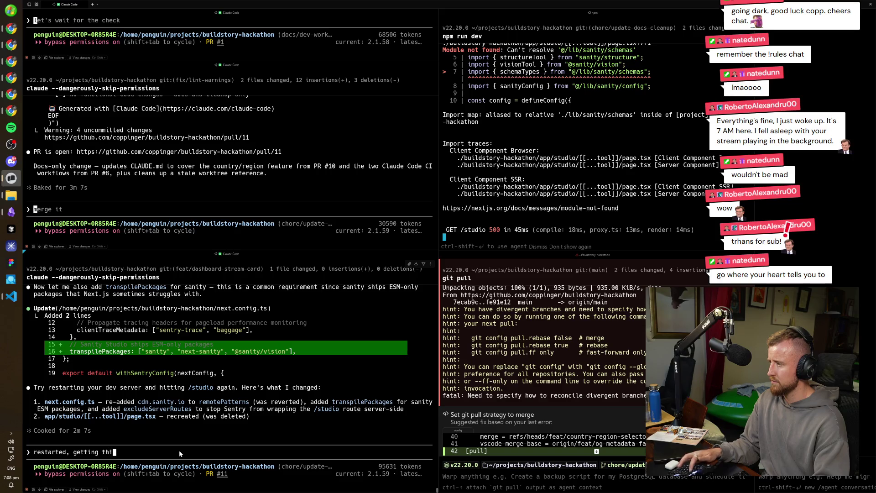
{"action": "type", "text": "s in browser from next on that route:"}
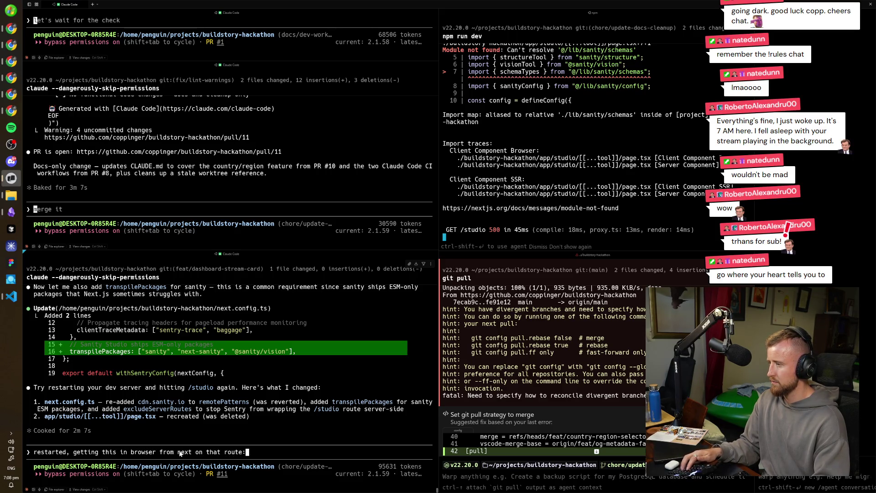
- Send the pasted Next.js build error to one Claude session and ask the other to 'take me back to main my liege'
{"action": "key", "text": "shift+Return"}
{"action": "key", "text": "Return"}
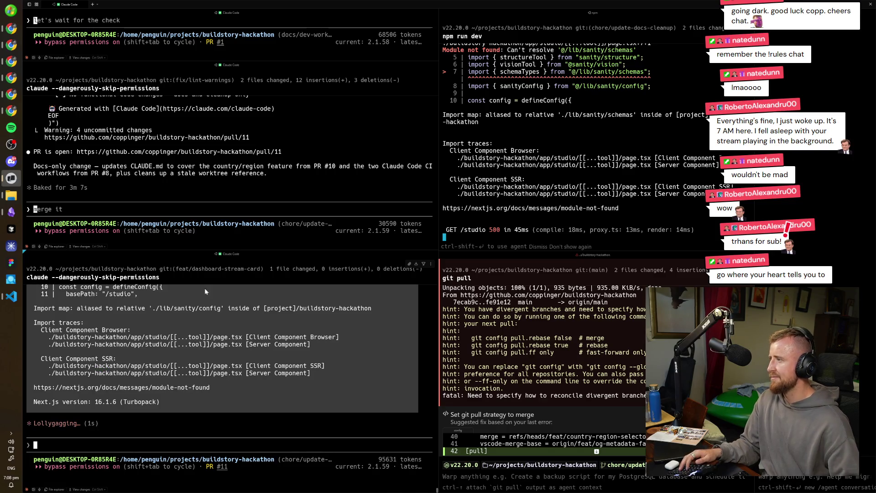
{"action": "type", "text": "take me ba"}
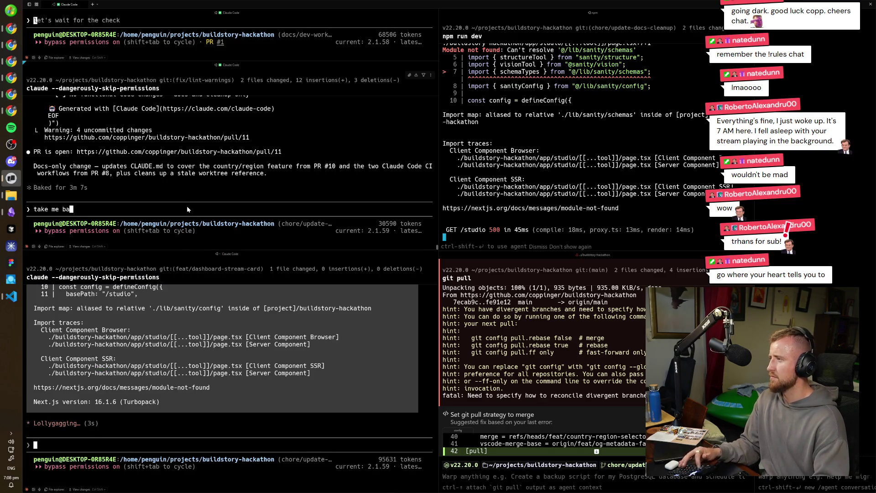
{"action": "type", "text": "ck to main my liege"}
{"action": "key", "text": "Return"}
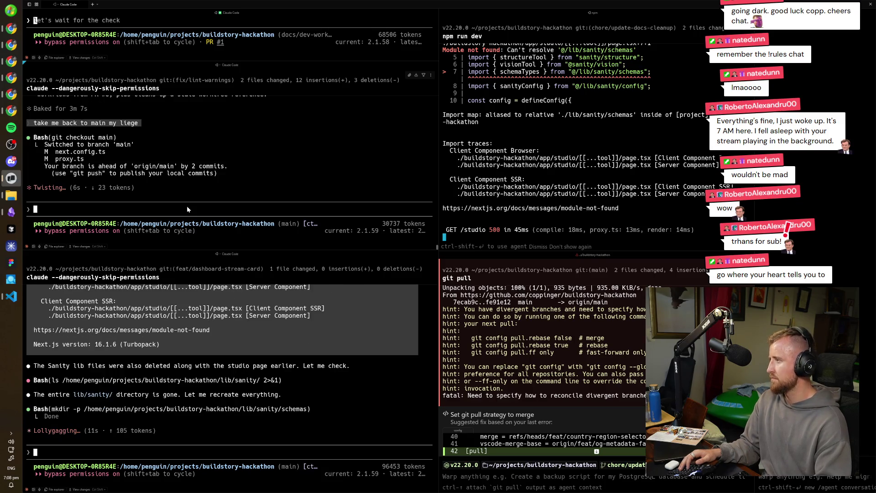
{"action": "type", "text": "/clear"}
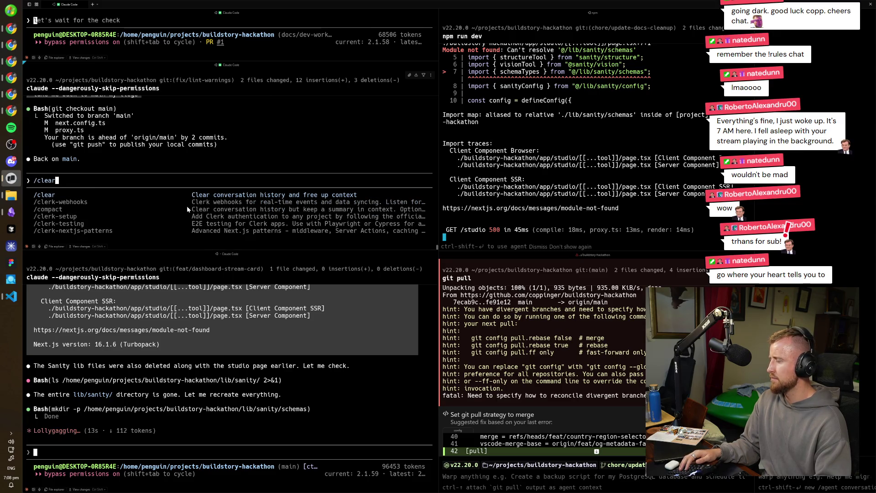
- Clear the Claude conversation with /clear, start a prompt with 'Okay,' and cycle permission mode back to default
{"action": "key", "text": "Return"}
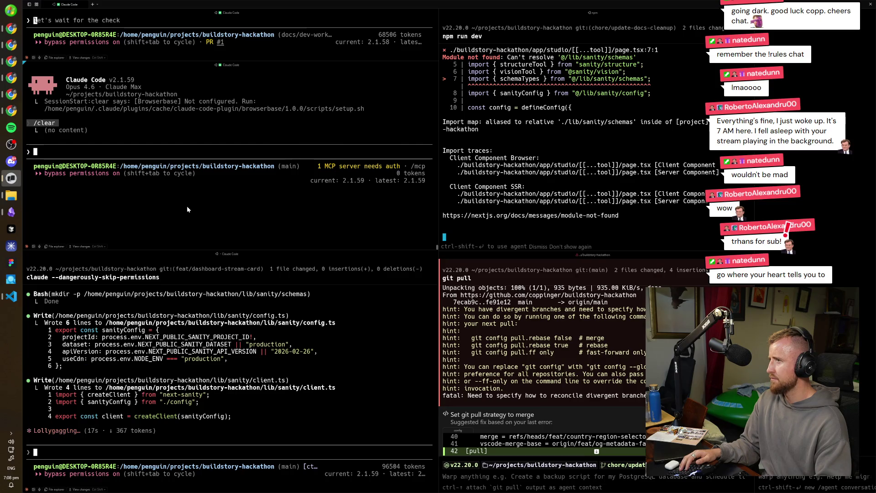
{"action": "type", "text": "O"}
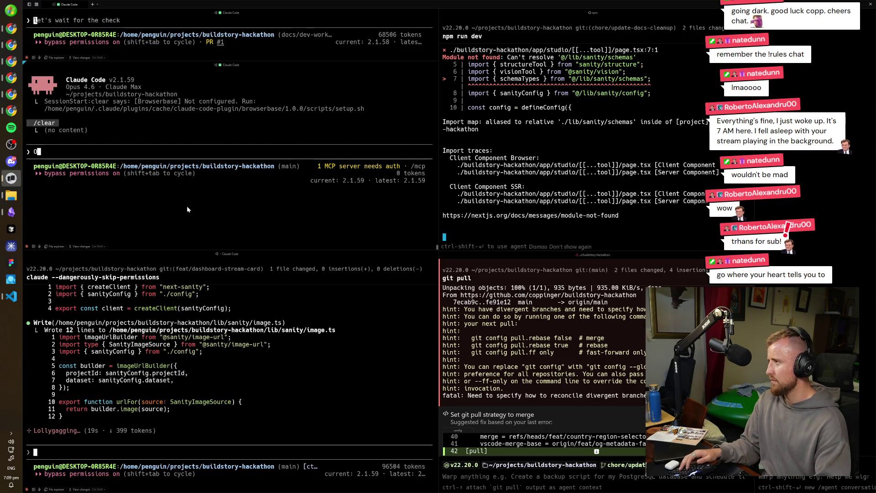
{"action": "type", "text": "kay"}
{"action": "key", "text": "shift+Tab"}
{"action": "key", "text": "shift+Tab"}
{"action": "key", "text": "shift+Tab"}
{"action": "key", "text": "shift+Tab"}
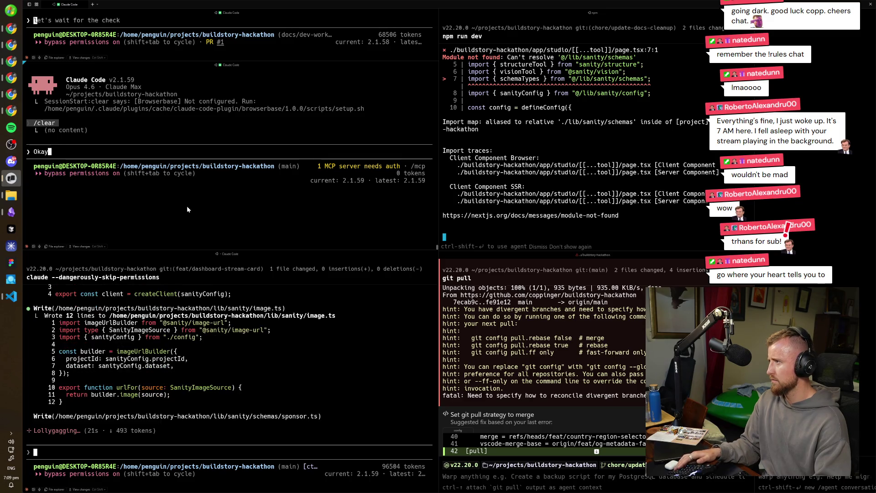
{"action": "type", "text": ","}
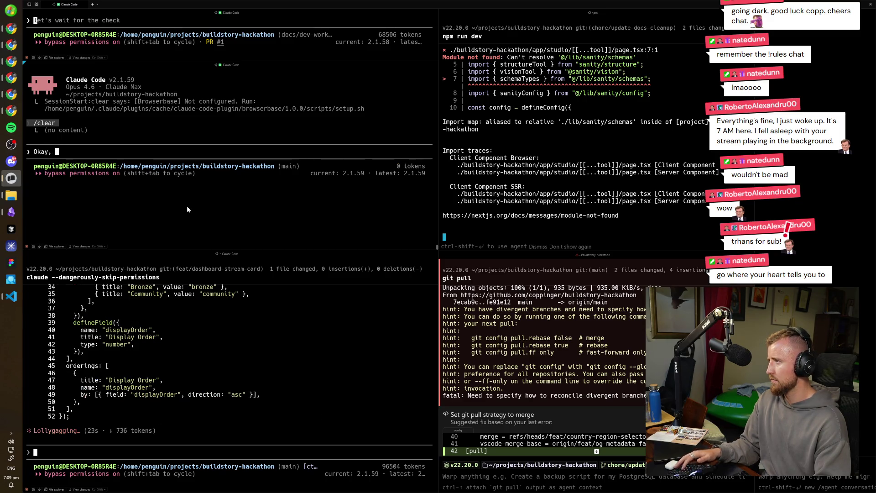
{"action": "key", "text": "shift+Tab"}
{"action": "key", "text": "shift+Tab"}
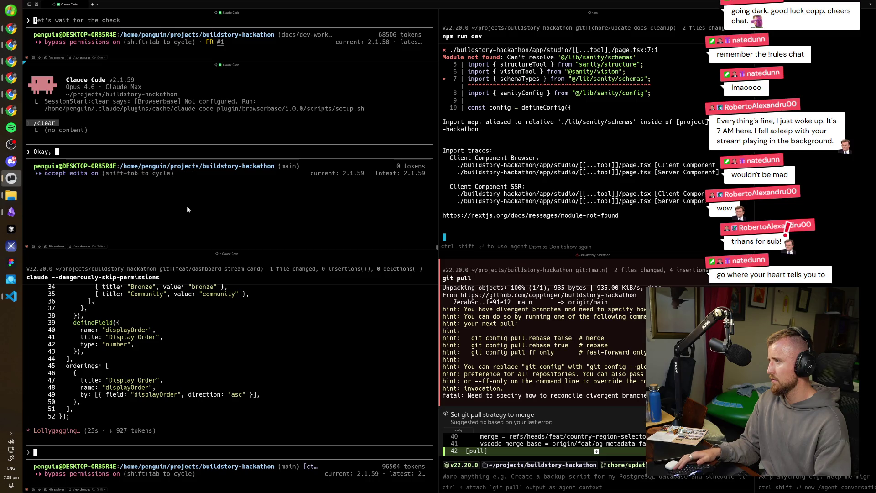
{"action": "key", "text": "shift+Tab"}
{"action": "key", "text": "shift+Tab"}
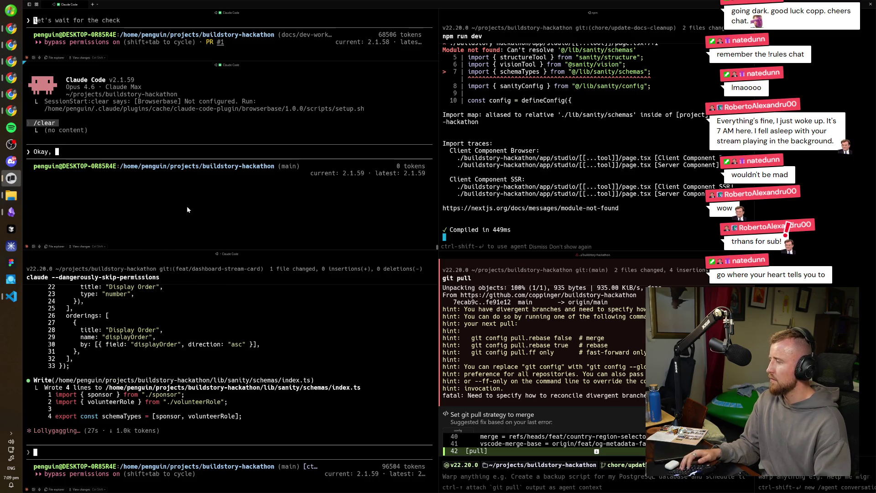
{"action": "type", "text": "I'v"}
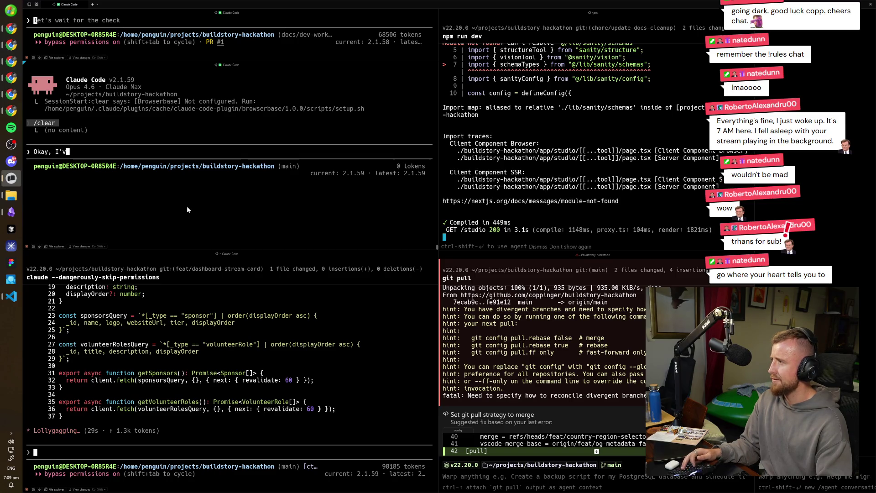
{"action": "type", "text": "e made a braind"}
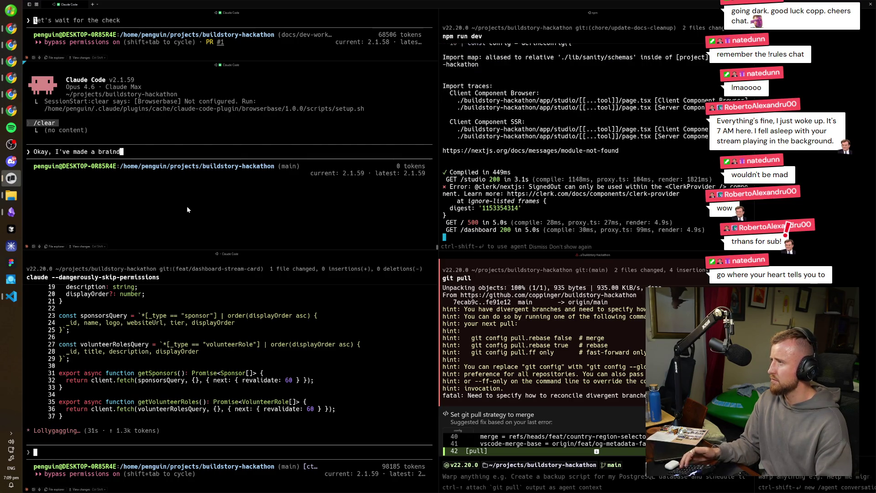
{"action": "type", "text": "ump of "}
{"action": "type", "text": "tak"}
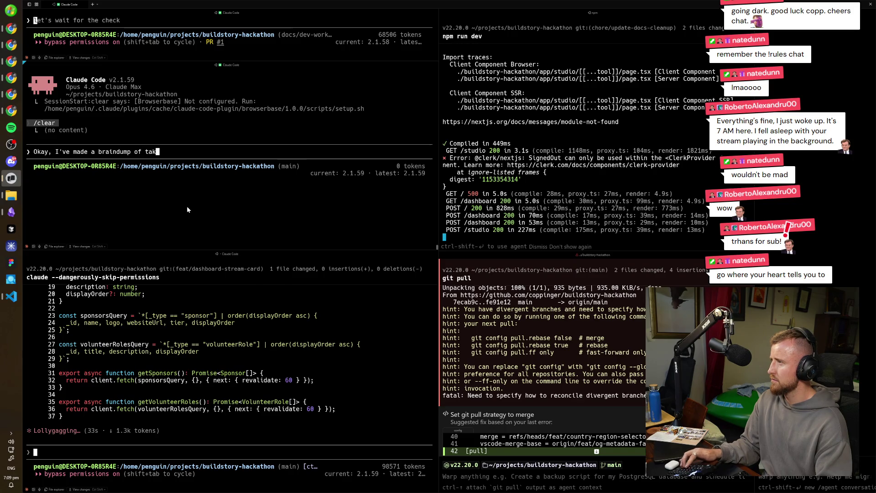
{"action": "key", "text": "BackSpace"}
{"action": "type", "text": "sks to complete"}
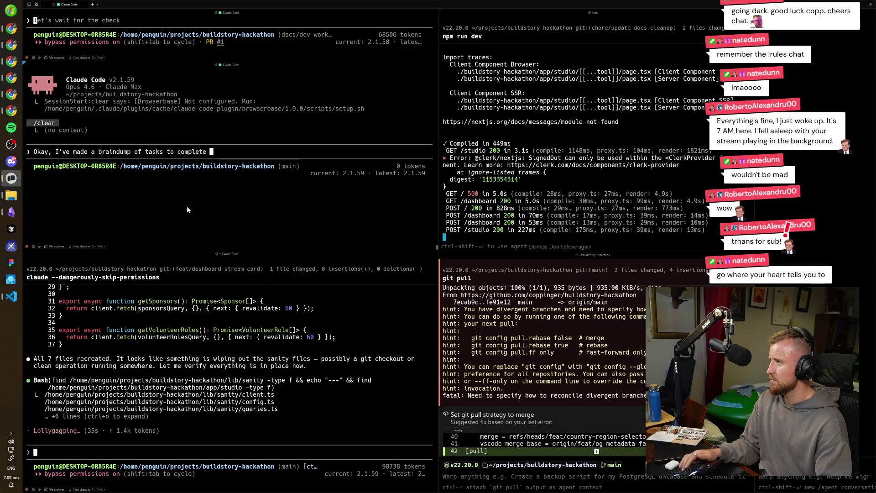
{"action": "type", "text": " from here"}
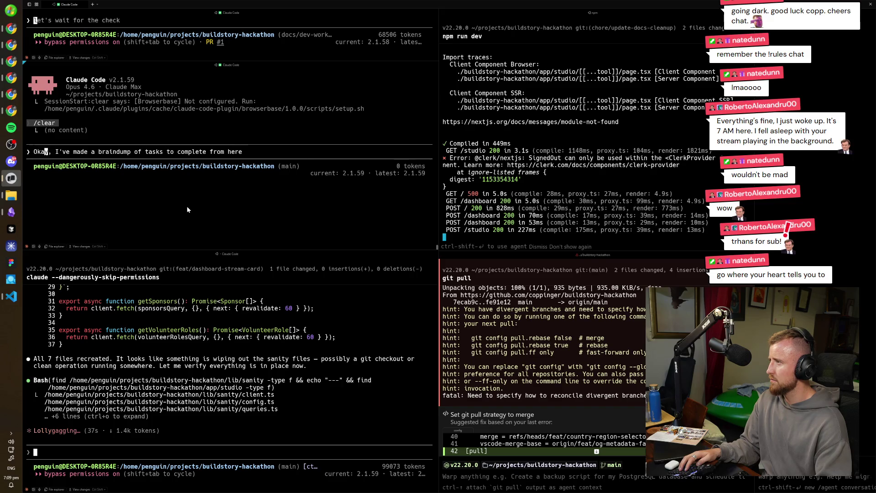
- Draft the status update: hackathon in 3.5 days, core sign-up-to-dashboard flow done, marketing starts tomorrow
{"action": "key", "text": "Right"}
{"action": "key", "text": "Right"}
{"action": "key", "text": "Right"}
{"action": "type", "text": "here's"}
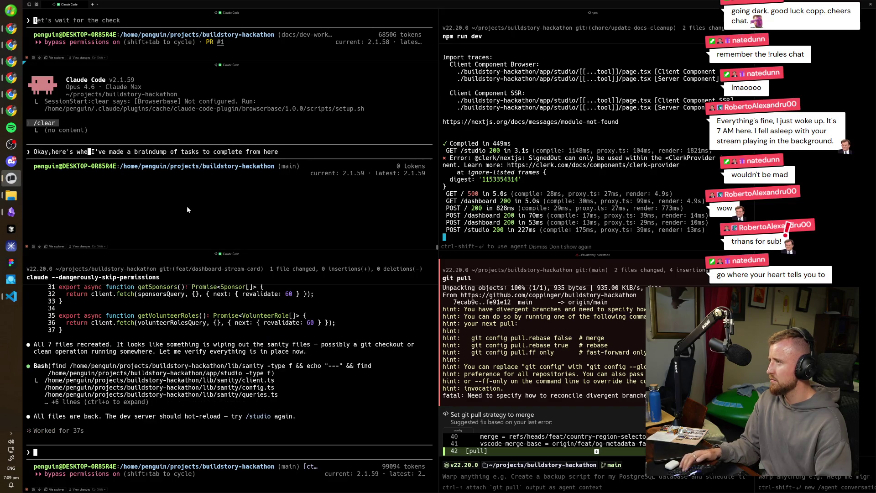
{"action": "type", "text": " where we're "}
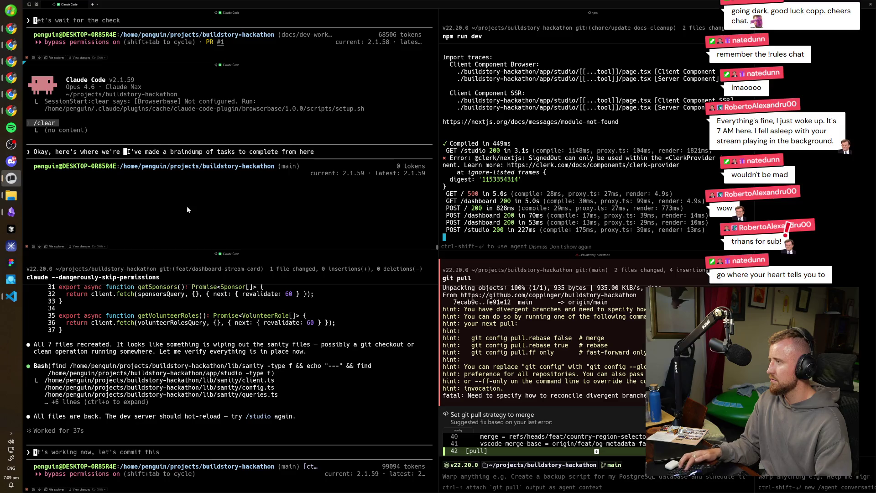
{"action": "type", "text": "at: th"}
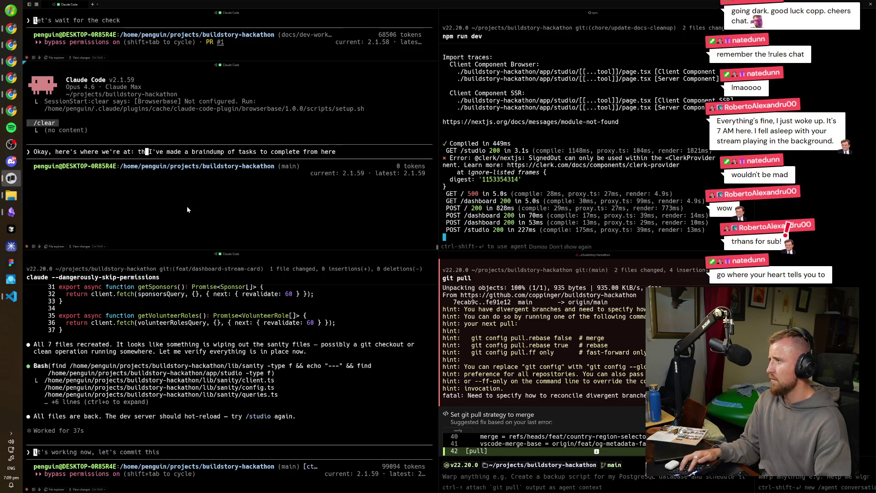
{"action": "type", "text": "e hackathon starts in"}
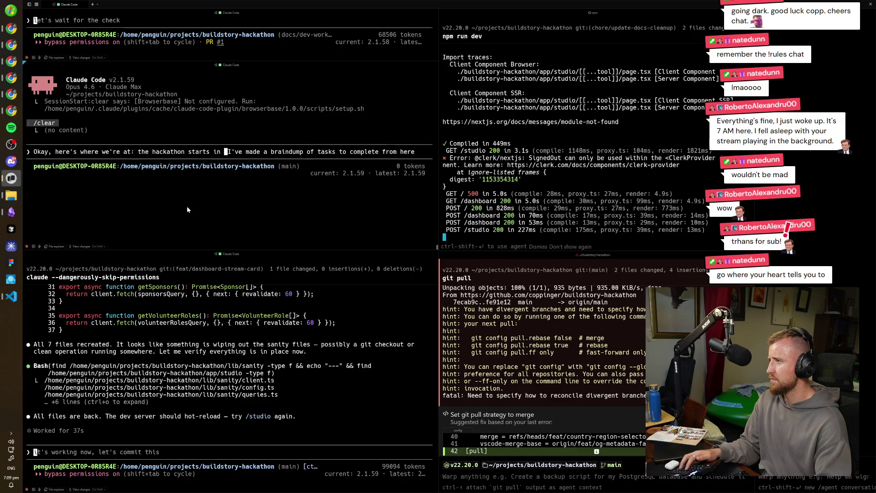
{"action": "type", "text": " 3 da"}
{"action": "key", "text": "BackSpace"}
{"action": "key", "text": "BackSpace"}
{"action": "key", "text": "BackSpace"}
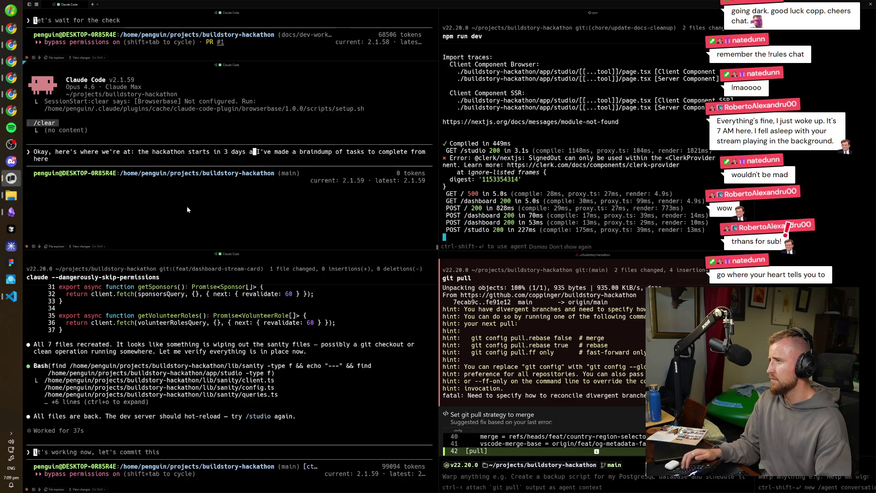
{"action": "type", "text": ".5 days or "}
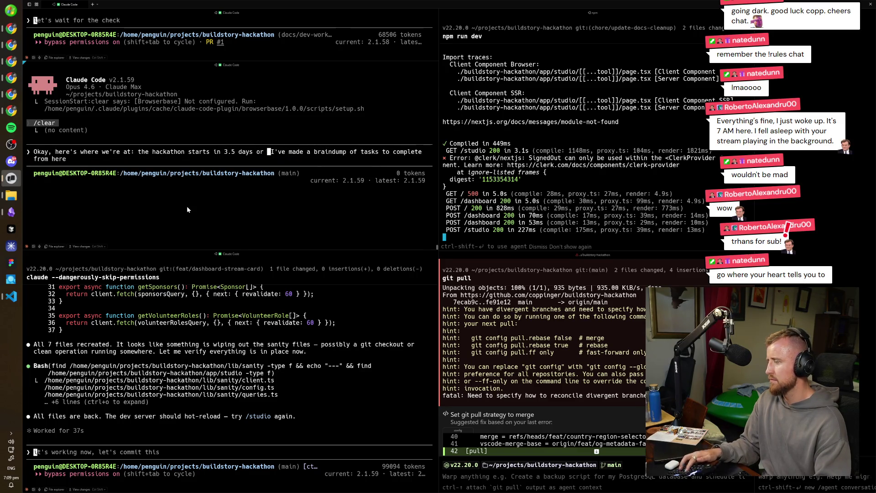
{"action": "type", "text": "so, and we "}
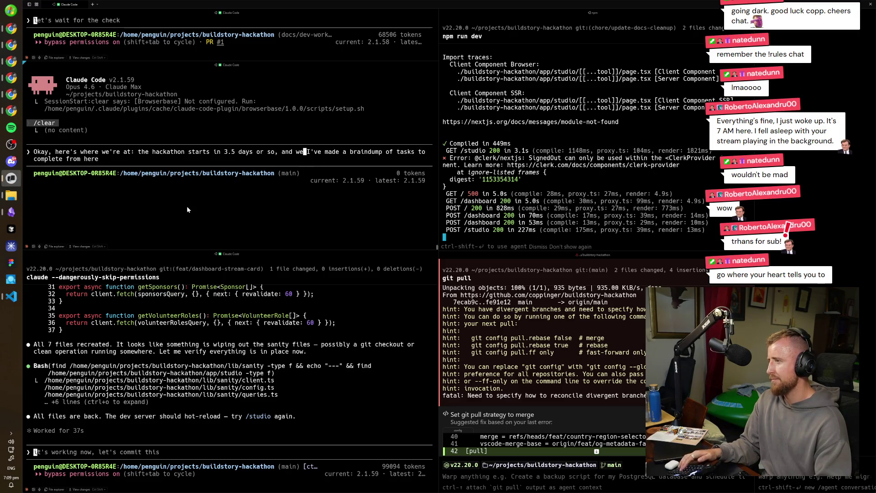
{"action": "type", "text": "have the core flow in"}
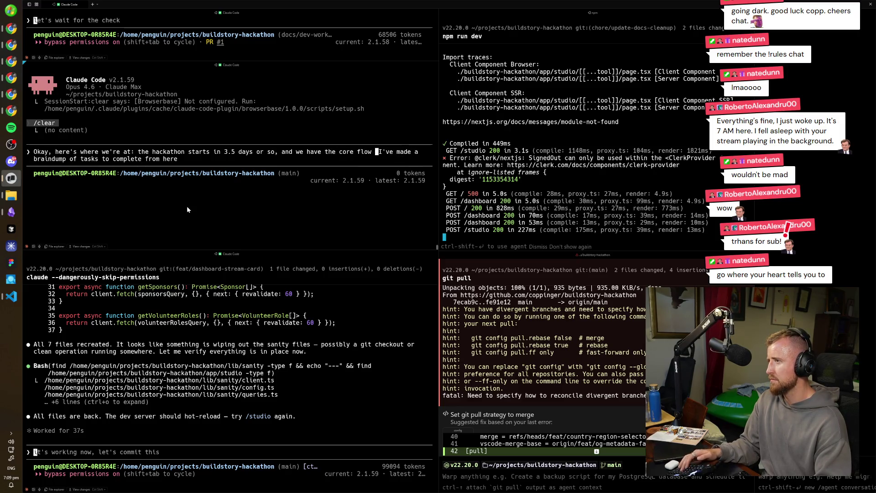
{"action": "type", "text": ", "}
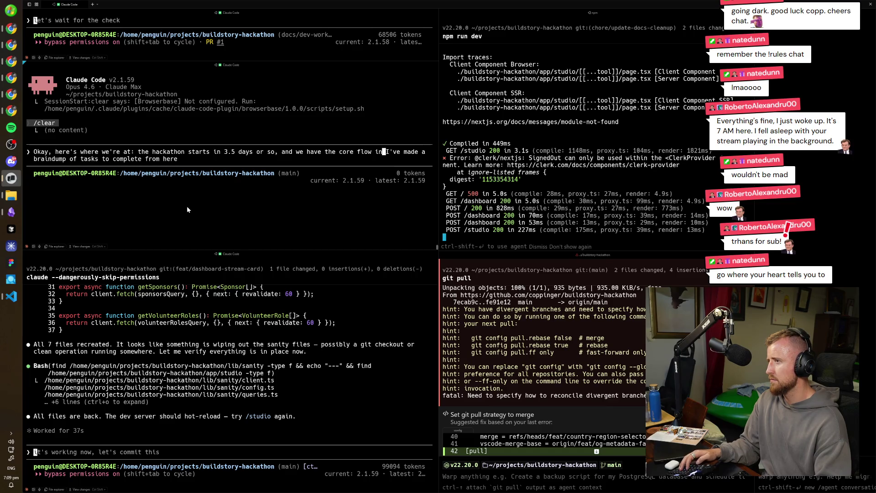
{"action": "type", "text": "such that users can "}
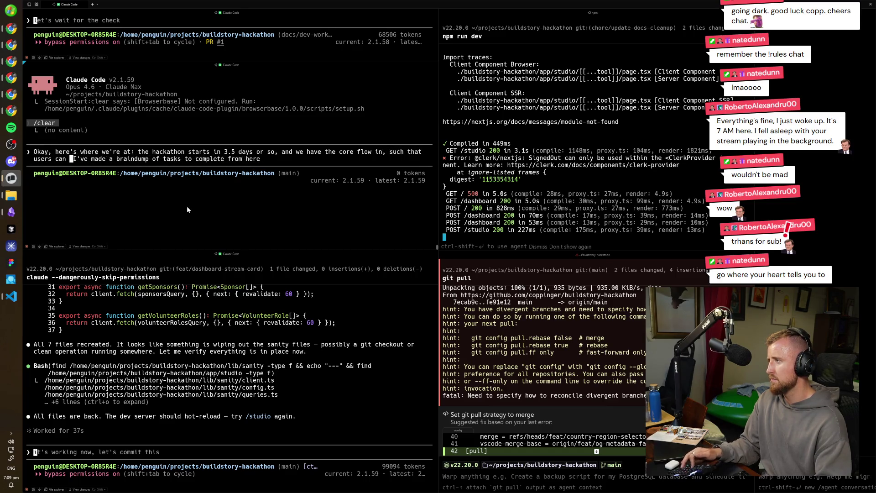
{"action": "type", "text": "see what it's about"}
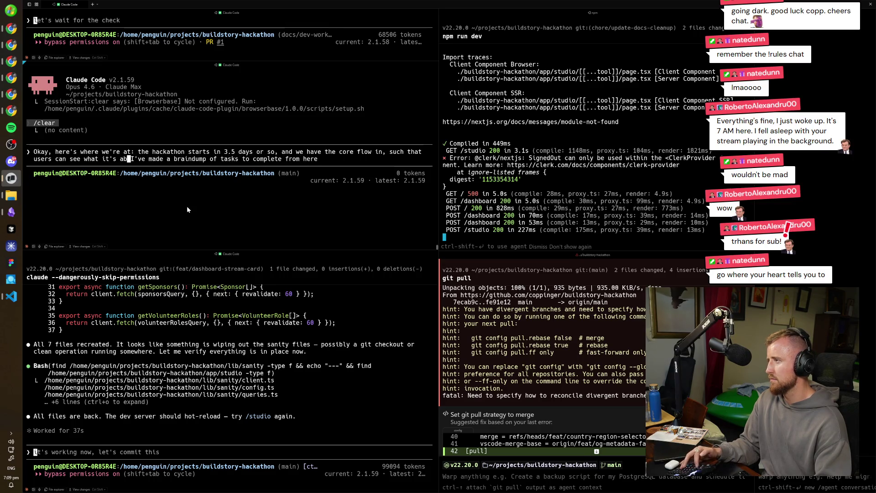
{"action": "type", "text": ", sign u"}
{"action": "key", "text": "BackSpace"}
{"action": "key", "text": "BackSpace"}
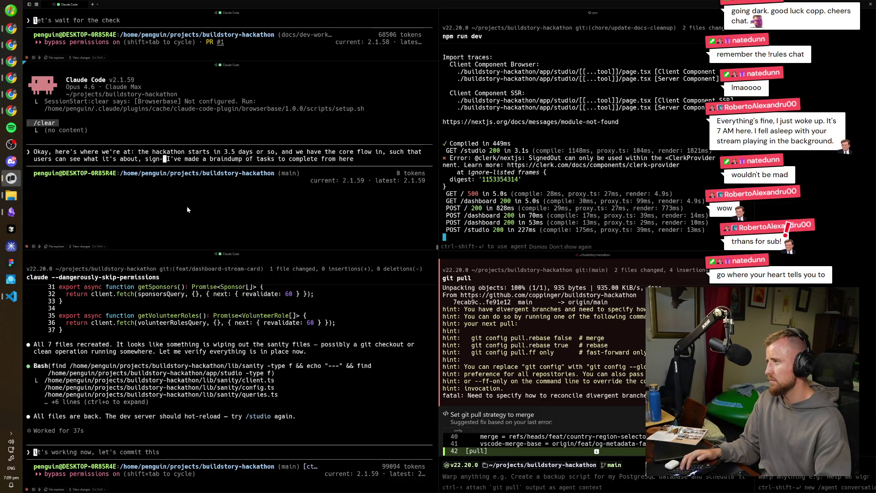
{"action": "type", "text": "-up, register fo"}
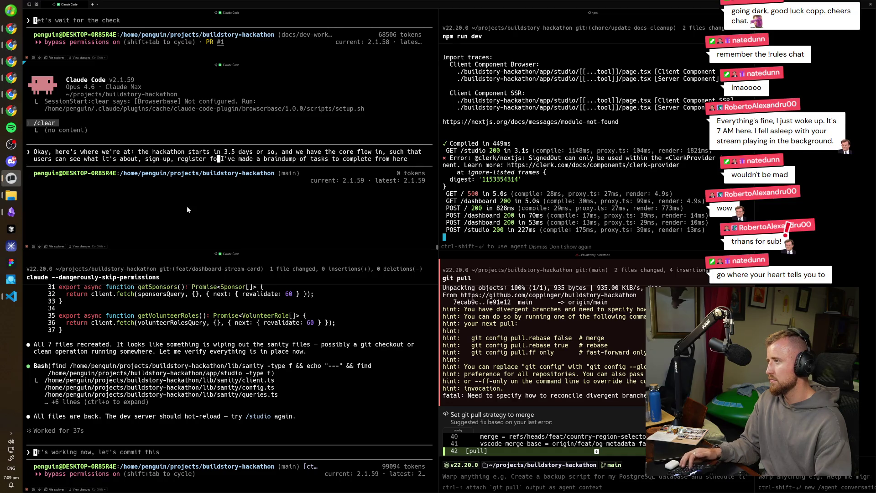
{"action": "type", "text": "r the hackathon and"}
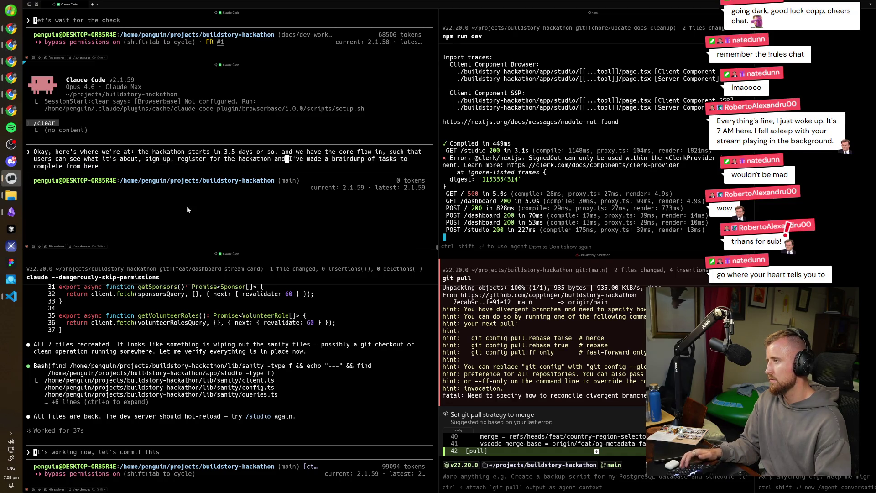
{"action": "type", "text": " add a project, then see "}
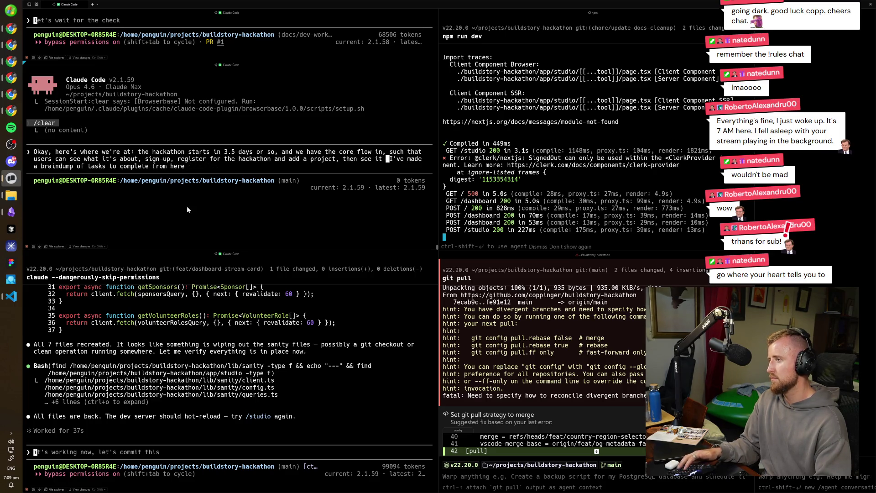
{"action": "type", "text": "things on the"}
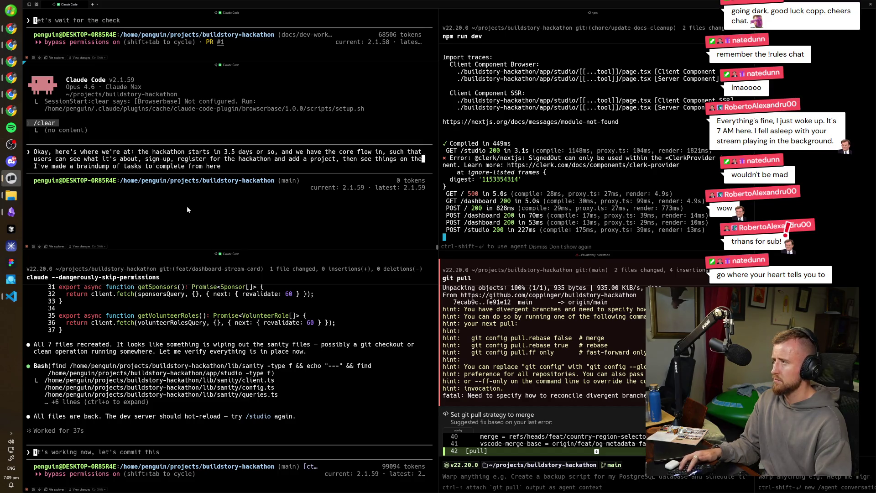
{"action": "type", "text": "ir dashboards. "}
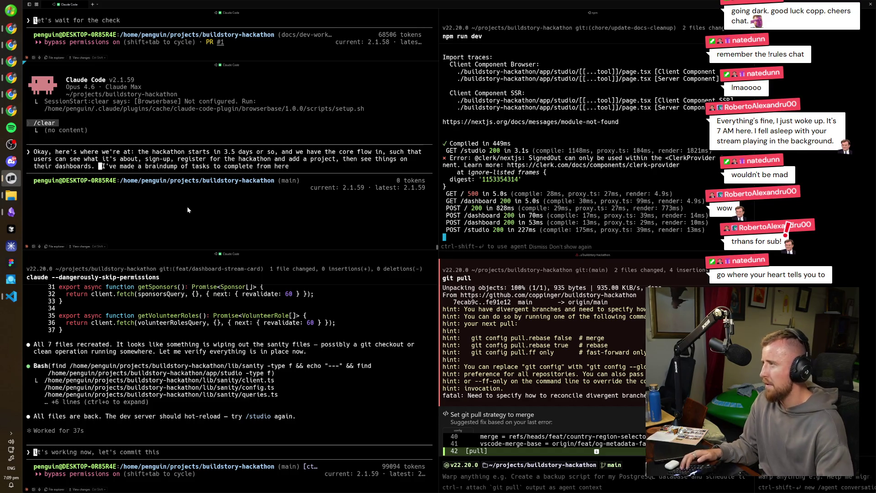
{"action": "type", "text": "Fro"}
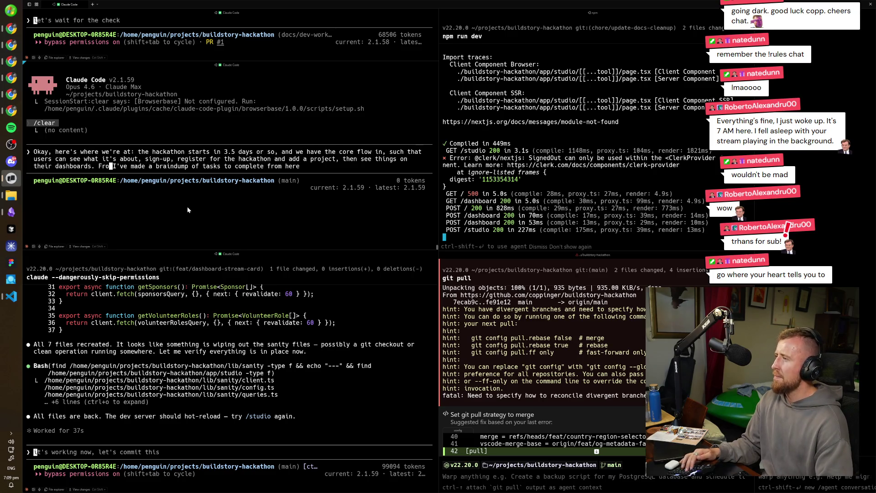
{"action": "type", "text": "m tomorrow, I'll"}
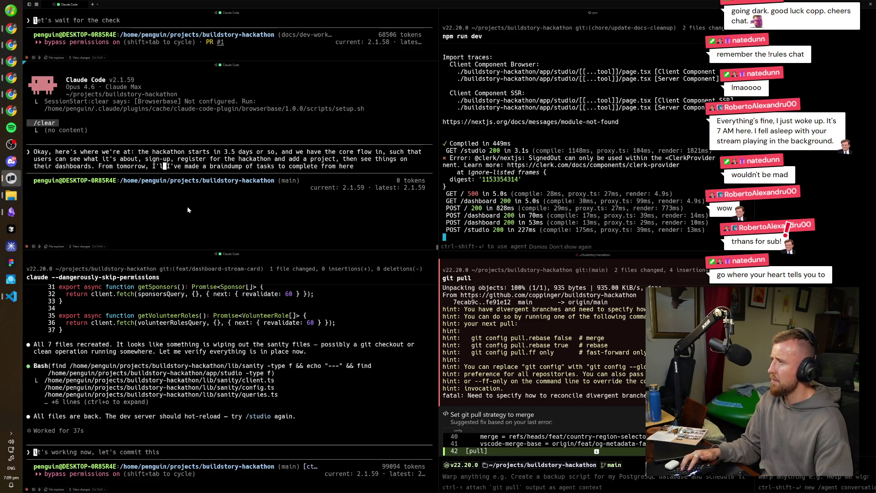
{"action": "type", "text": " start promoting it "}
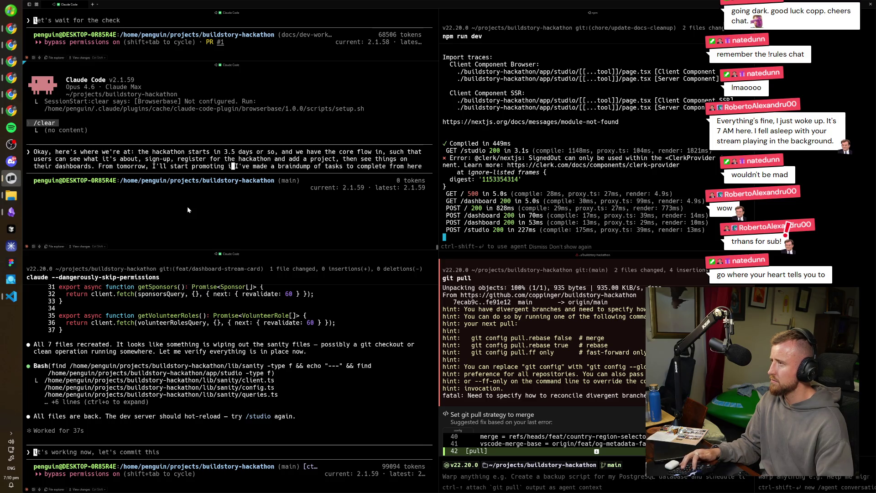
{"action": "type", "text": "and getting sign"}
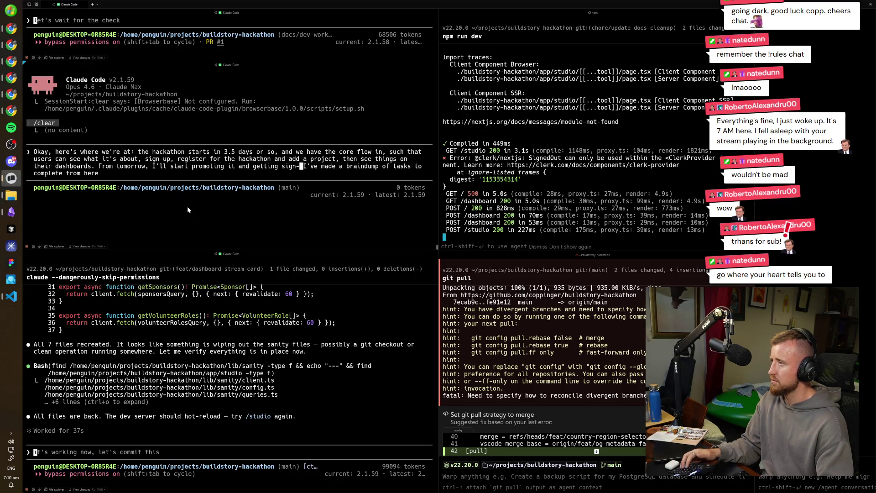
{"action": "type", "text": "-ups. Mark"}
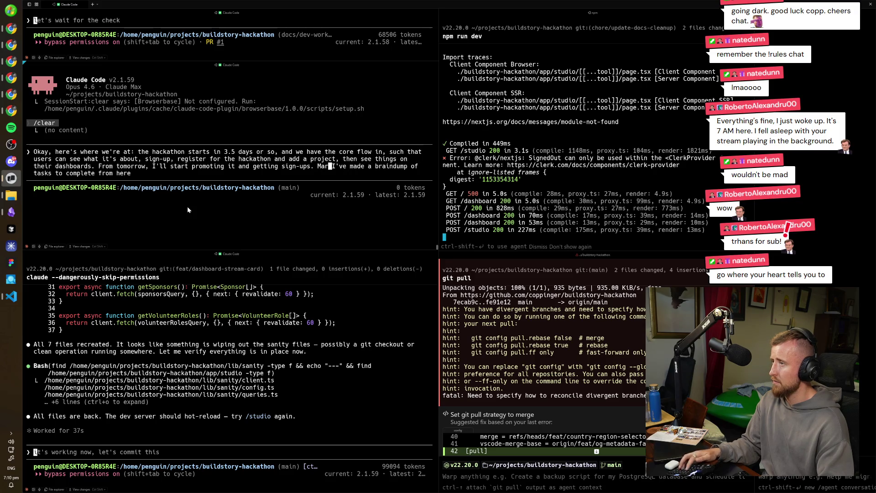
{"action": "type", "text": "eting mode! F"}
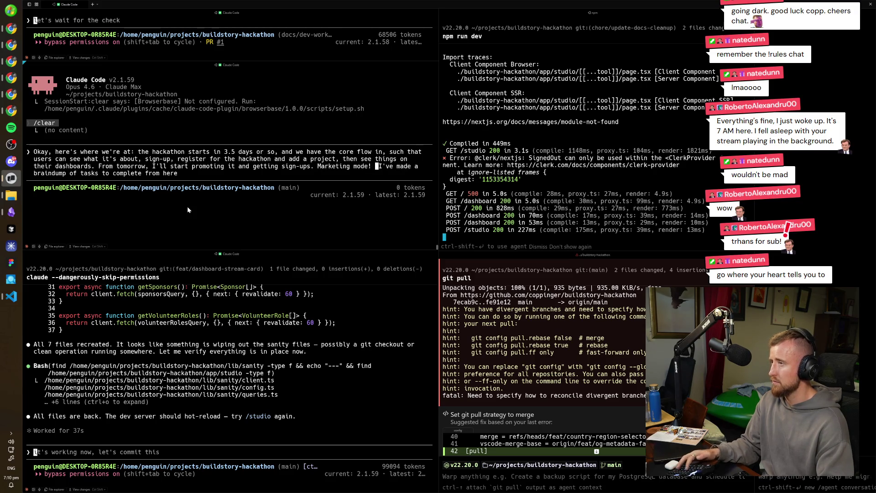
{"action": "type", "text": "or the rest"}
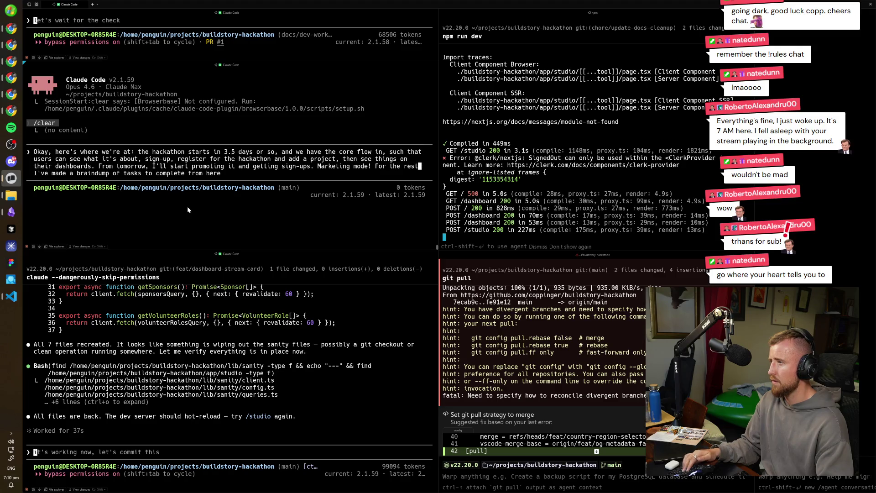
{"action": "type", "text": " of toda"}
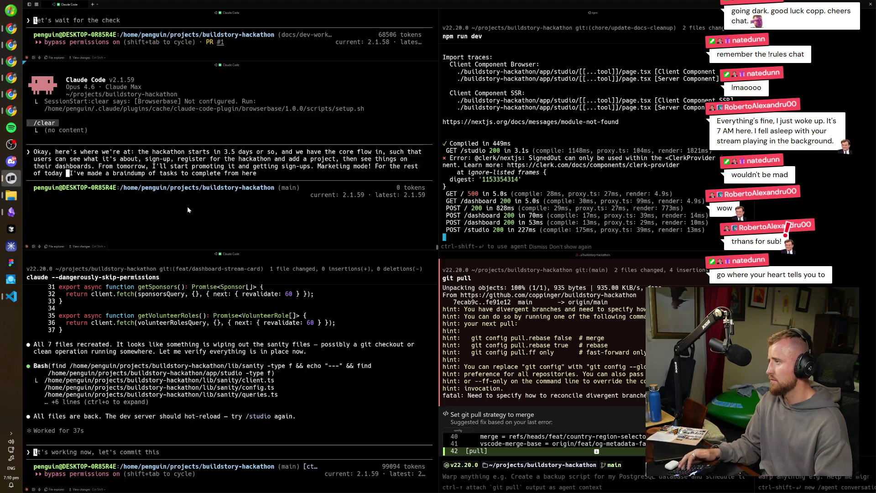
{"action": "type", "text": "y though, I want to"}
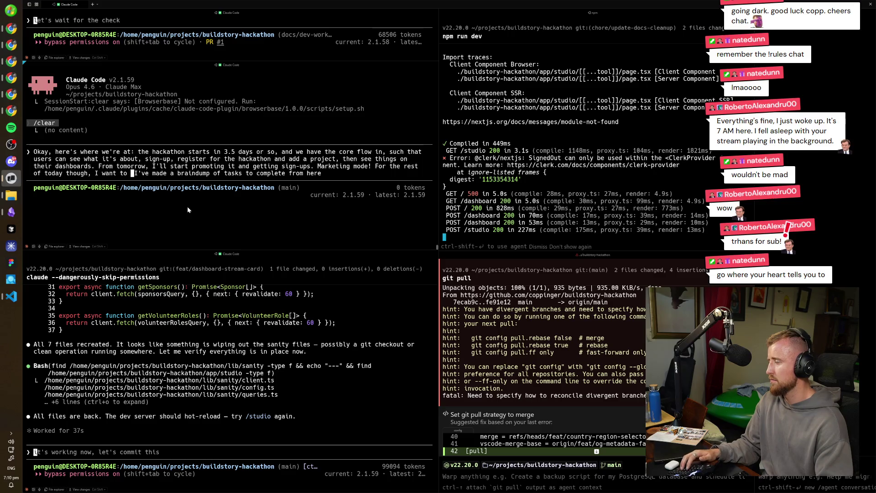
{"action": "type", "text": " address a bunc"}
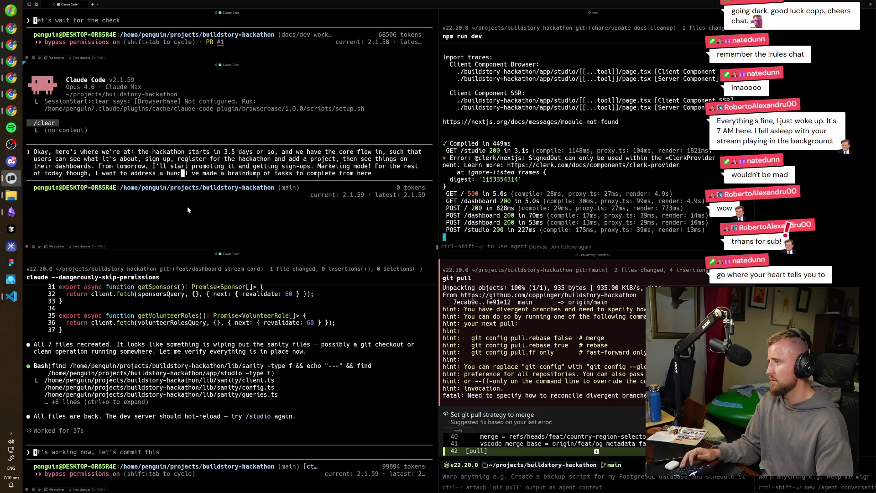
{"action": "type", "text": "h of things and fle"}
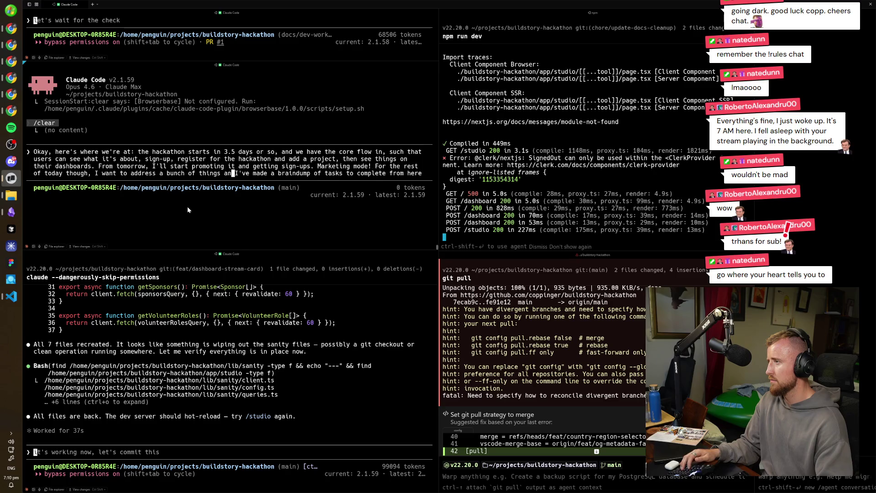
{"action": "type", "text": "sh some stuff o"}
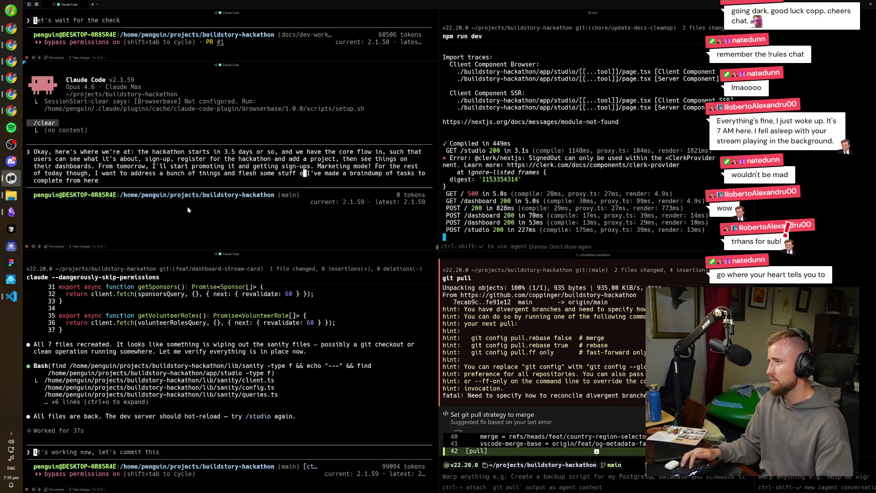
{"action": "type", "text": "ut. Now that we"}
{"action": "type", "text": "have the cor"}
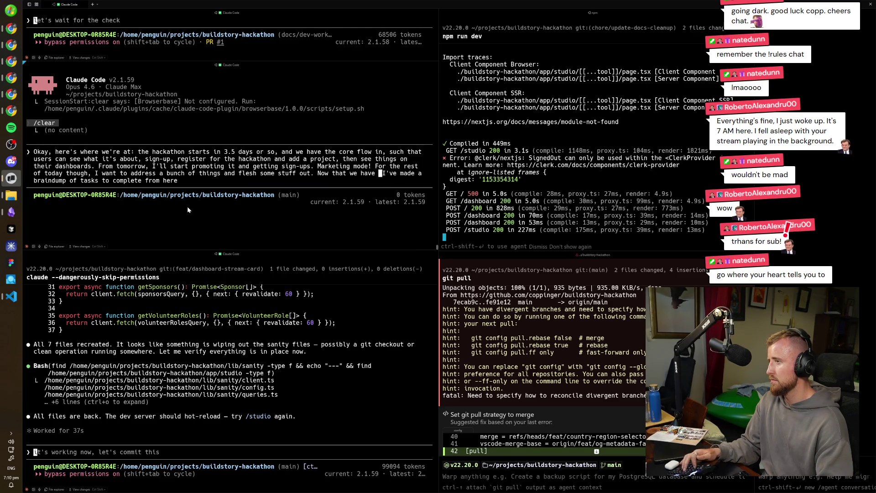
{"action": "type", "text": "e a"}
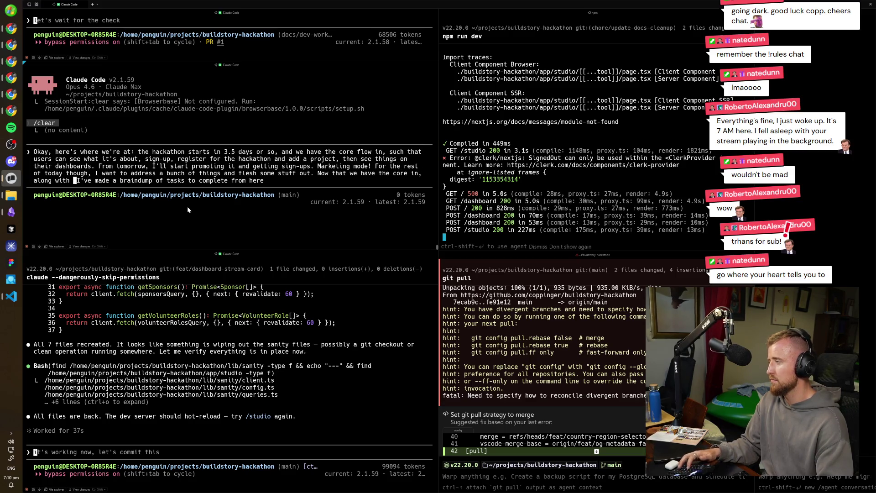
{"action": "type", "text": "n, along with a solid CI/C"}
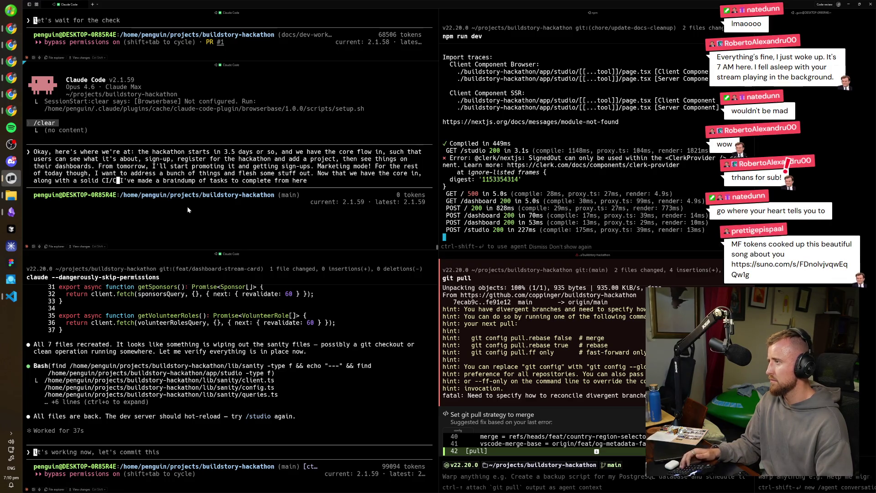
{"action": "type", "text": "D, we should be b"}
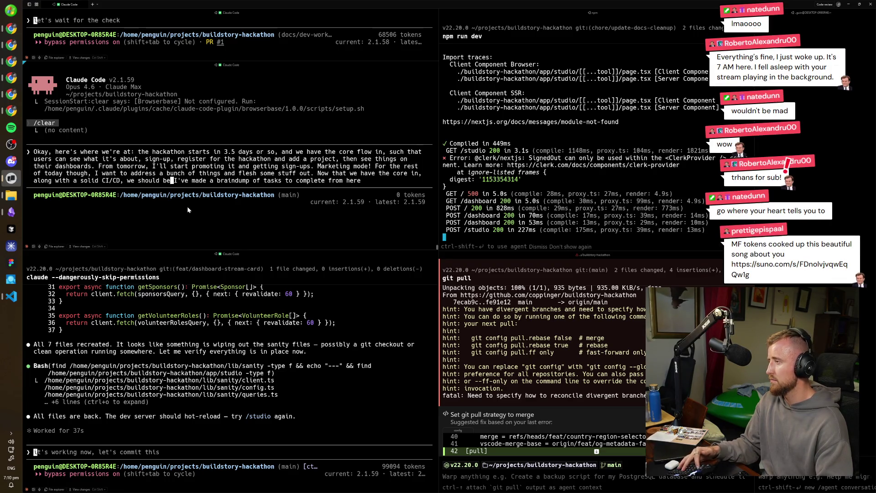
{"action": "type", "text": "le to run"}
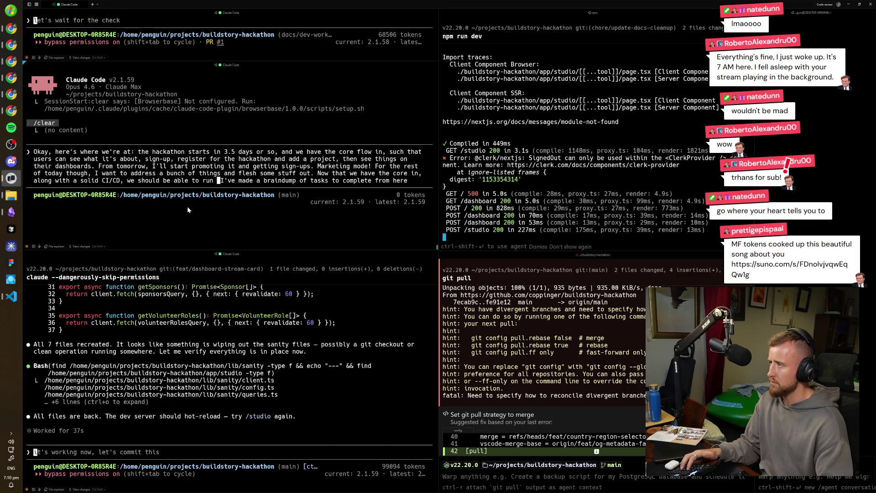
{"action": "type", "text": " multiple agents"}
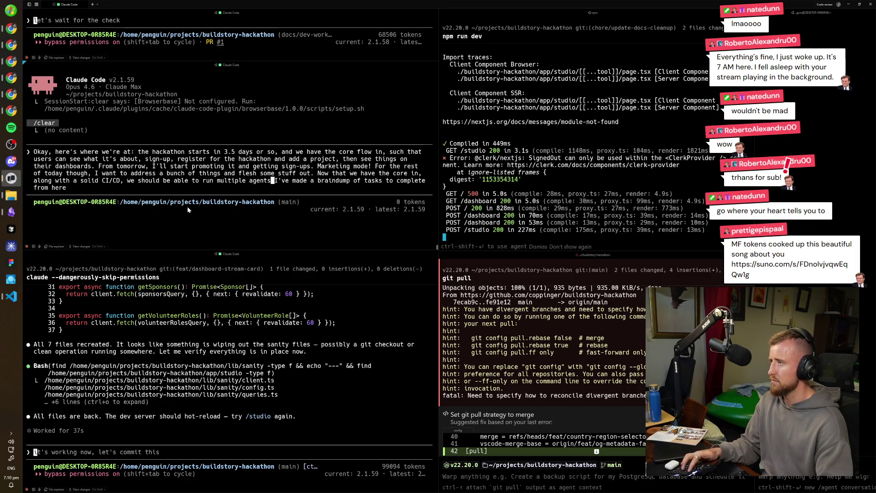
{"action": "type", "text": " at once to ea "}
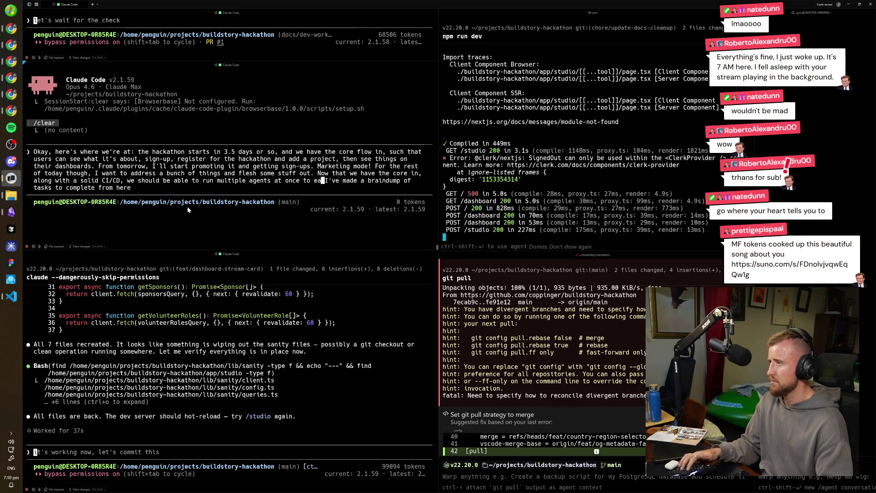
{"action": "type", "text": "r thr"}
{"action": "type", "text": "ough"}
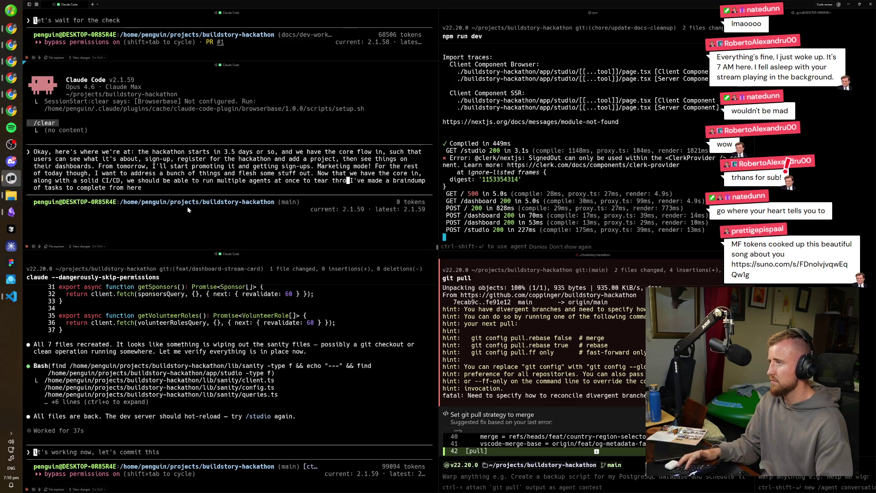
{"action": "type", "text": " features and poli"}
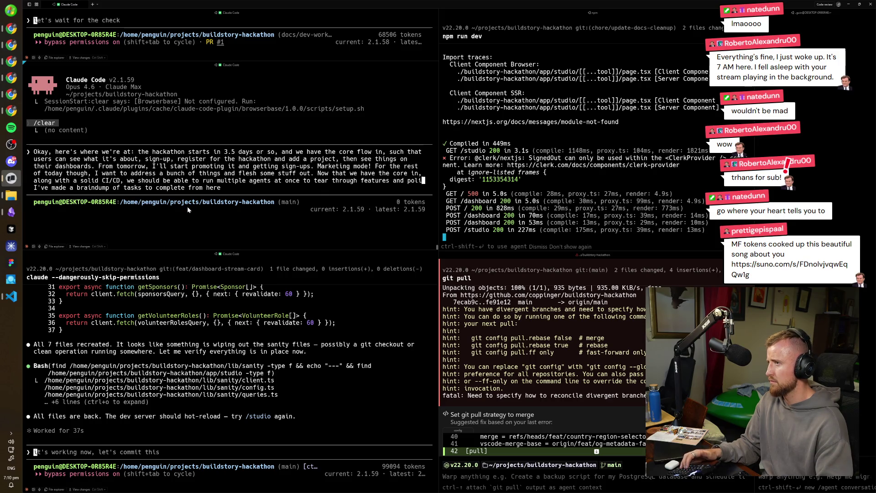
{"action": "type", "text": "sh."}
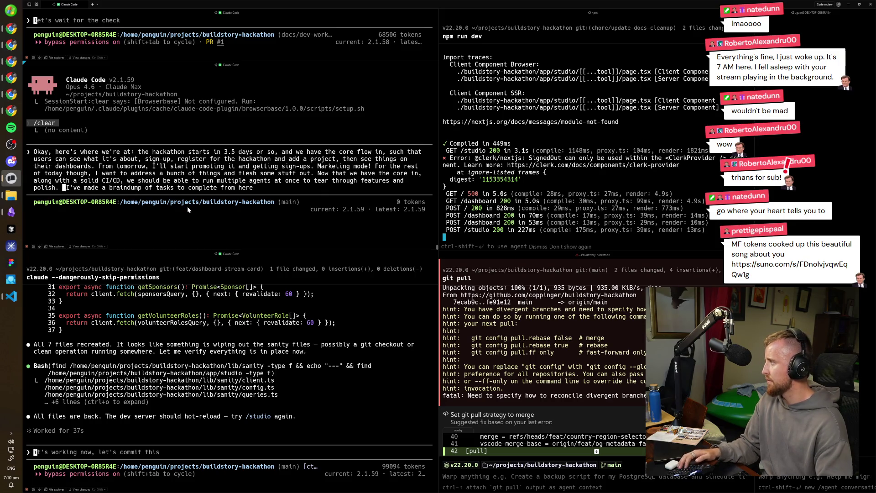
- Add that with core and CI/CD in, multiple agents can tear through features and polish
{"action": "key", "text": "BackSpace"}
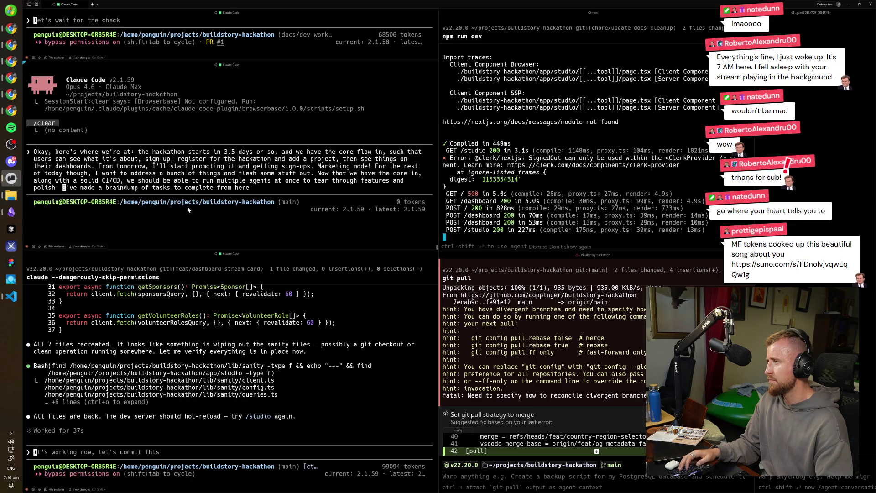
{"action": "key", "text": "End"}
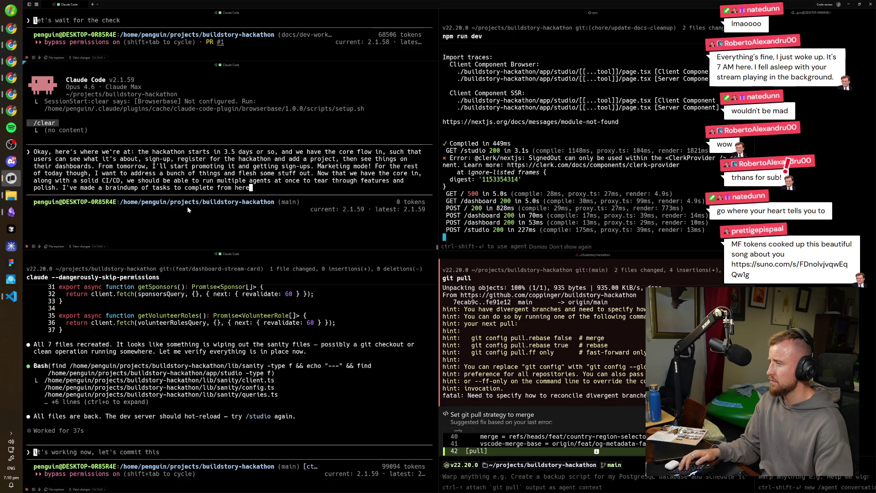
{"action": "type", "text": ", which is a "}
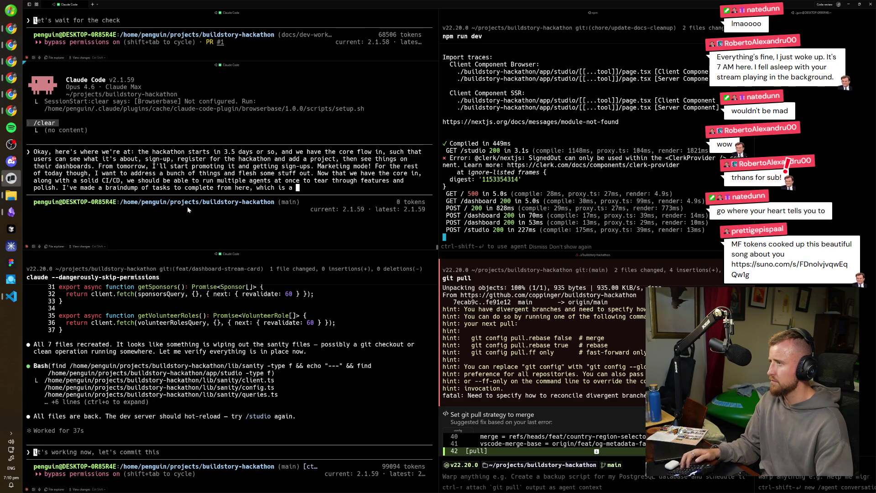
{"action": "type", "text": "bit"}
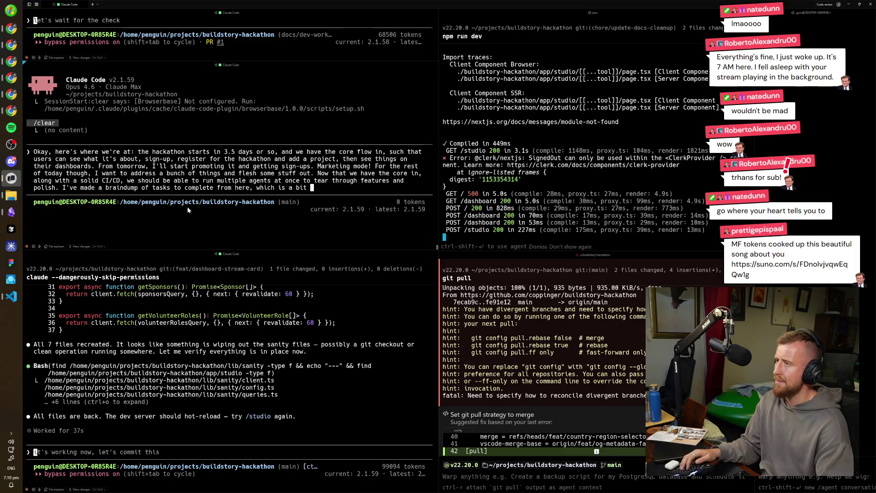
- Finish the braindump wording, fixing trailing phrases and inserting text before 'piping' and completing 'details'
{"action": "key", "text": "BackSpace"}
{"action": "key", "text": "BackSpace"}
{"action": "key", "text": "BackSpace"}
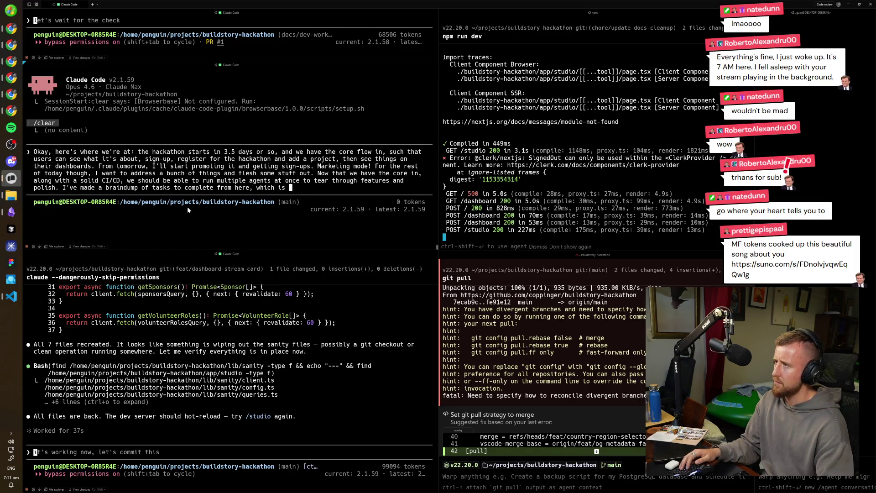
{"action": "type", "text": ". I"}
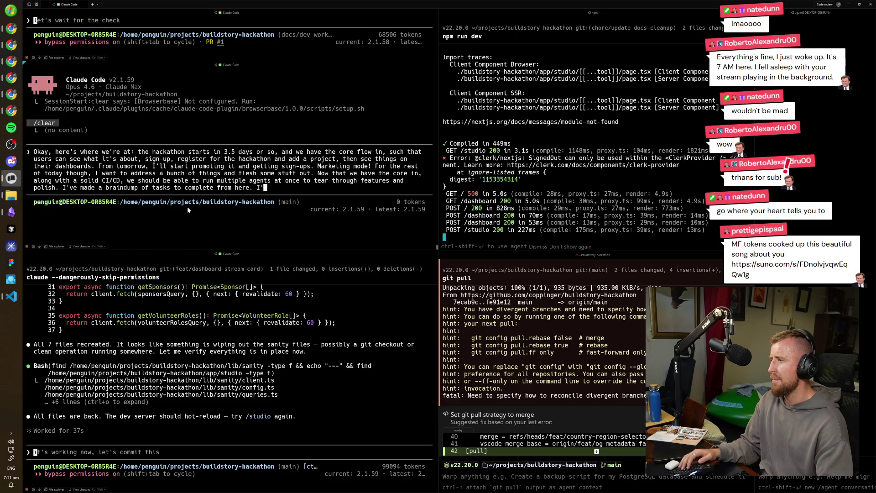
{"action": "type", "text": "'m keen to think th"}
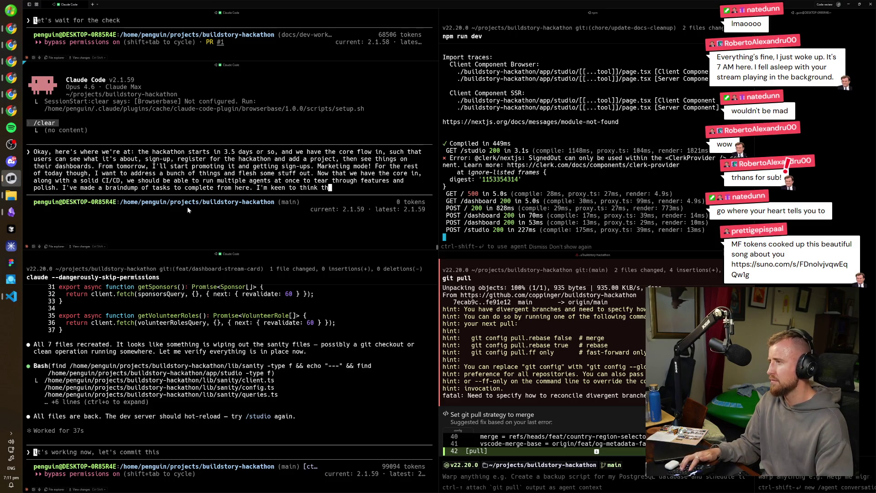
{"action": "key", "text": "BackSpace"}
{"action": "key", "text": "BackSpace"}
{"action": "key", "text": "BackSpace"}
{"action": "key", "text": "BackSpace"}
{"action": "key", "text": "BackSpace"}
{"action": "key", "text": "BackSpace"}
{"action": "key", "text": "BackSpace"}
{"action": "key", "text": "BackSpace"}
{"action": "type", "text": "refine"}
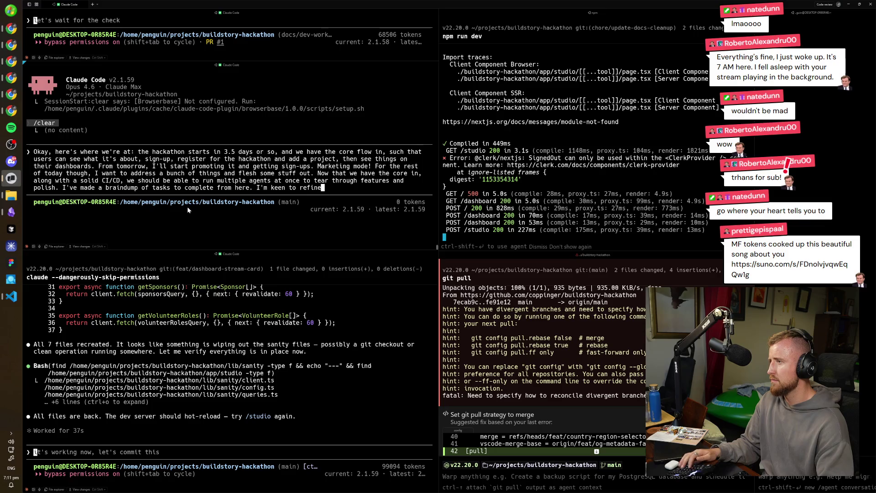
{"action": "type", "text": " them with you a lit"}
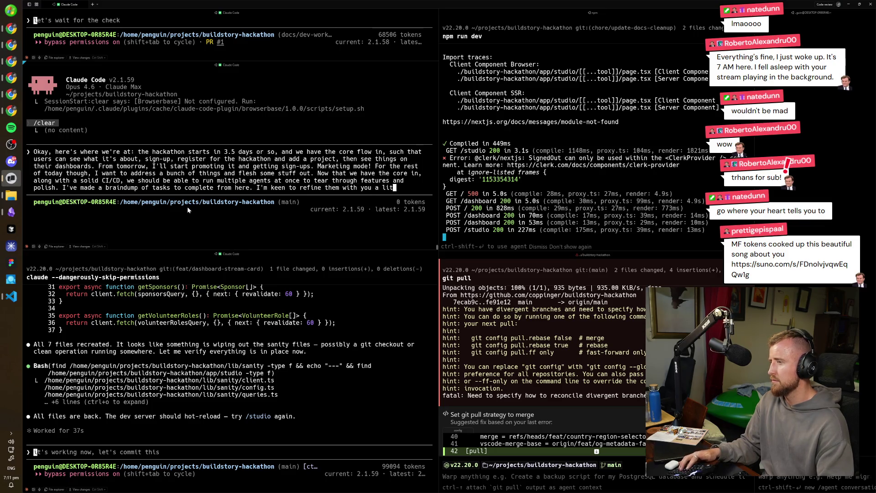
{"action": "type", "text": "tle to consider what to focus on in term"}
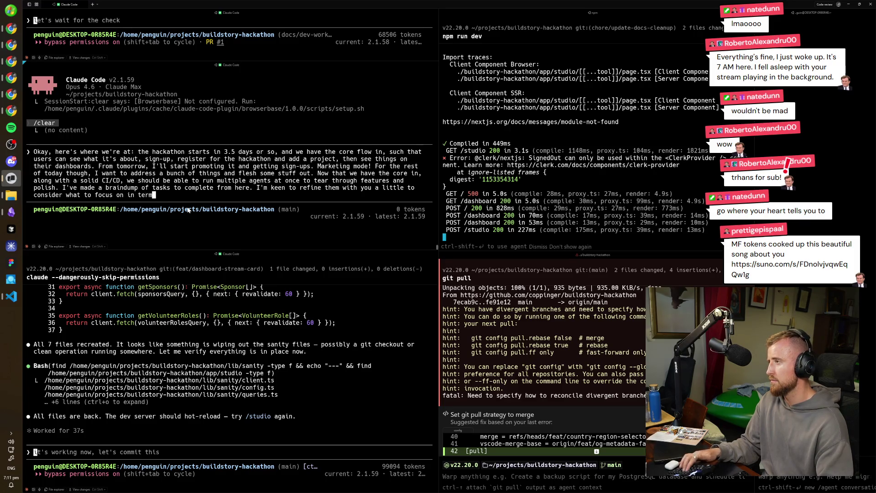
{"action": "type", "text": "s"}
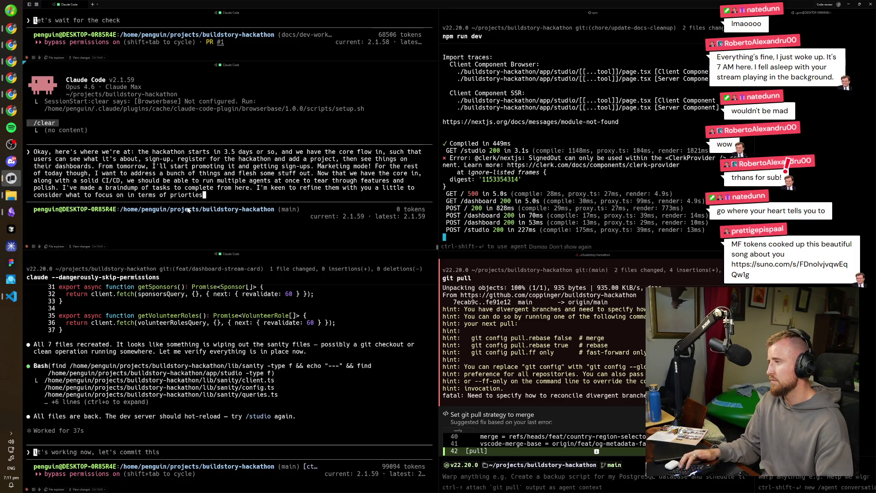
{"action": "type", "text": ", l"}
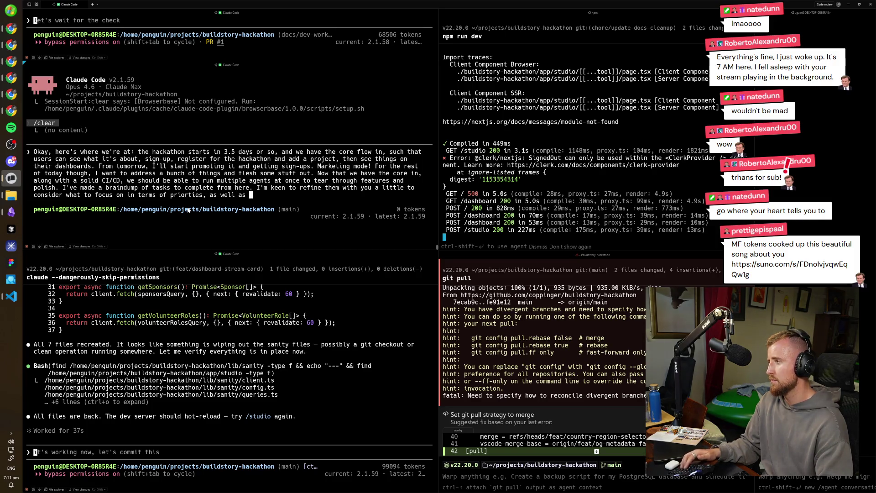
{"action": "key", "text": "BackSpace"}
{"action": "key", "text": "BackSpace"}
{"action": "key", "text": "BackSpace"}
{"action": "type", "text": "."}
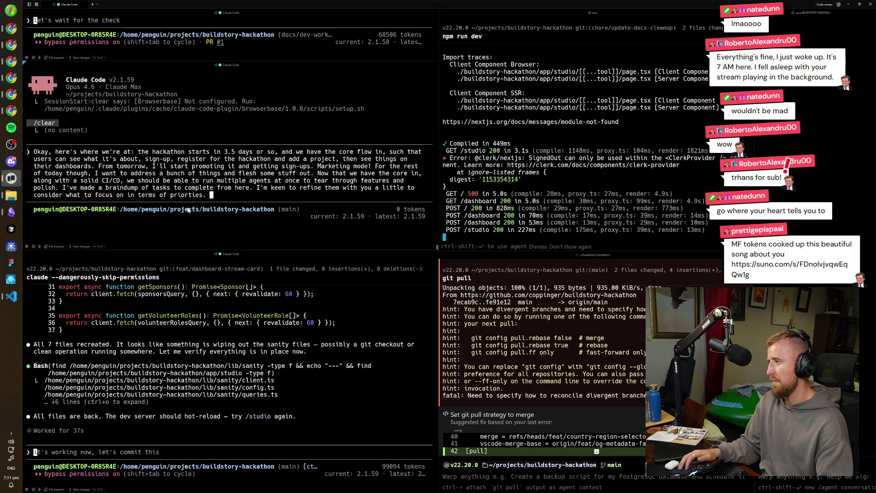
{"action": "type", "text": "I als"}
{"action": "type", "text": "dea of "}
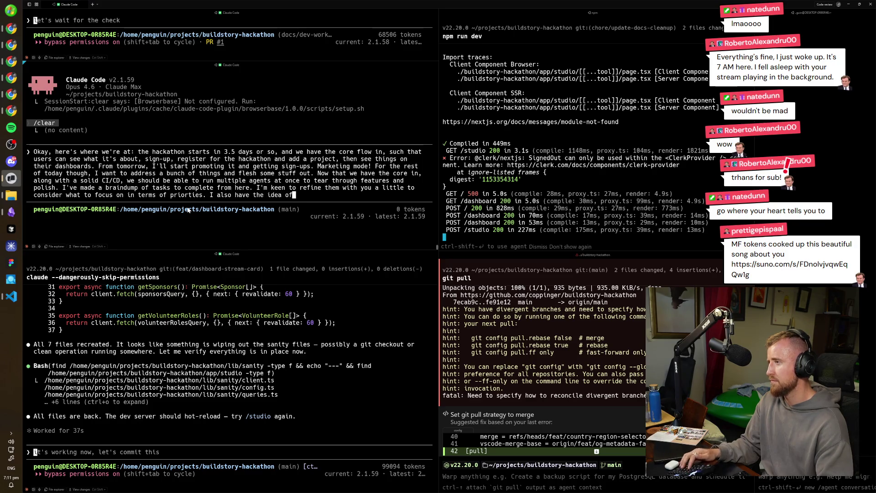
{"action": "type", "text": "taking some (or"}
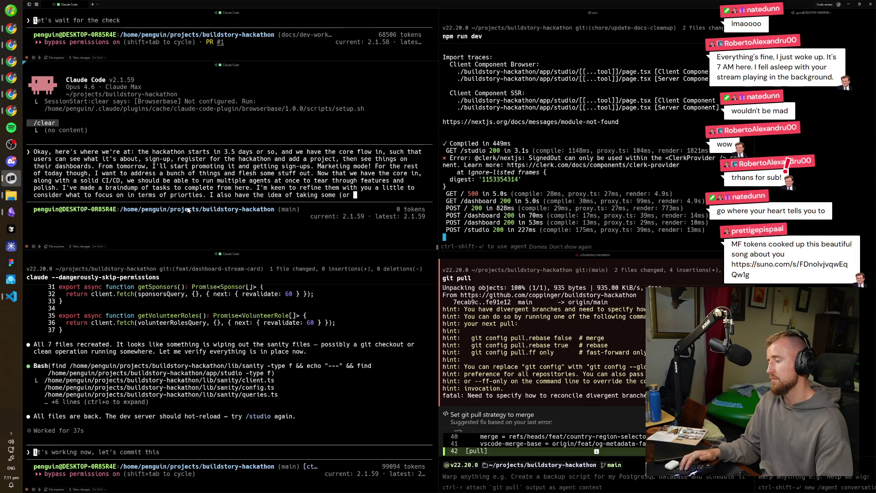
{"action": "type", "text": " even"}
{"action": "type", "text": " all of th"}
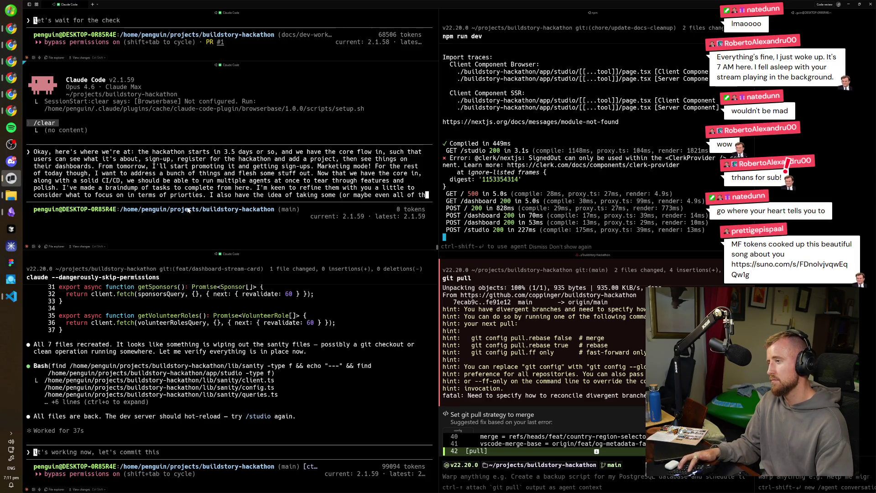
{"action": "type", "text": "em) in groups, piping them int"}
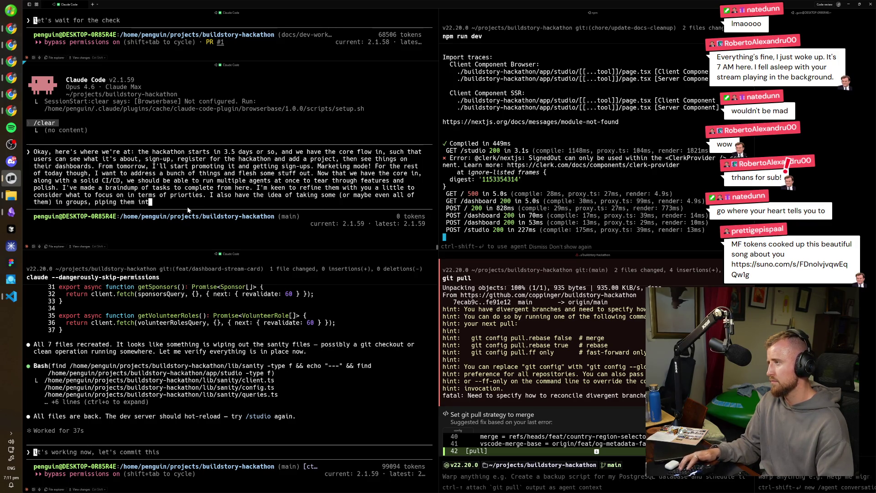
{"action": "key", "text": "Left"}
{"action": "key", "text": "Left"}
{"action": "key", "text": "Left"}
{"action": "type", "text": "enrichi"}
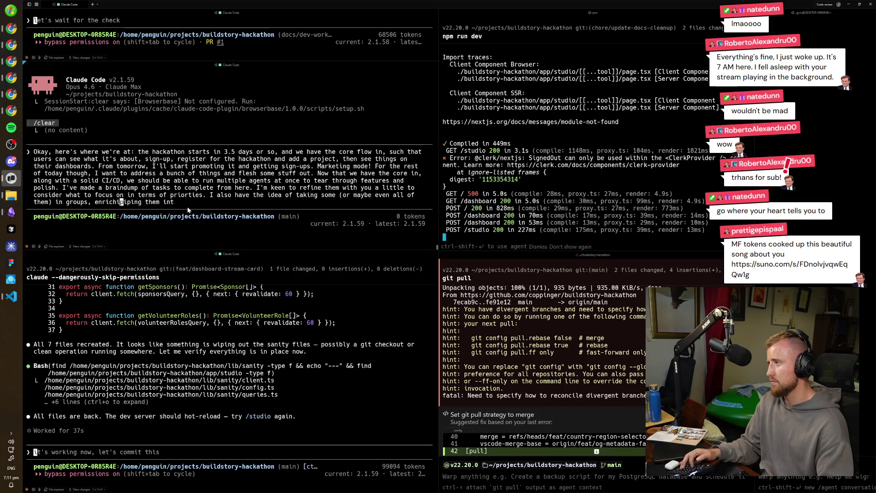
{"action": "type", "text": "ng them with a lit"}
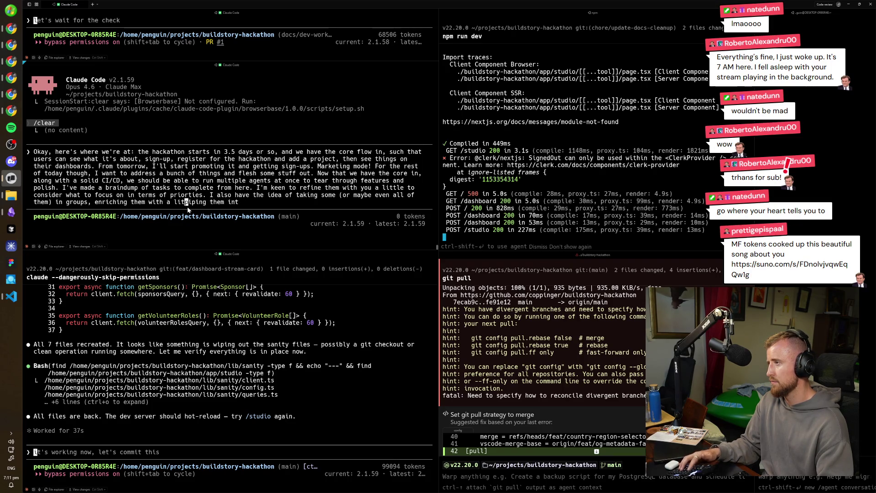
{"action": "type", "text": "ils,"}
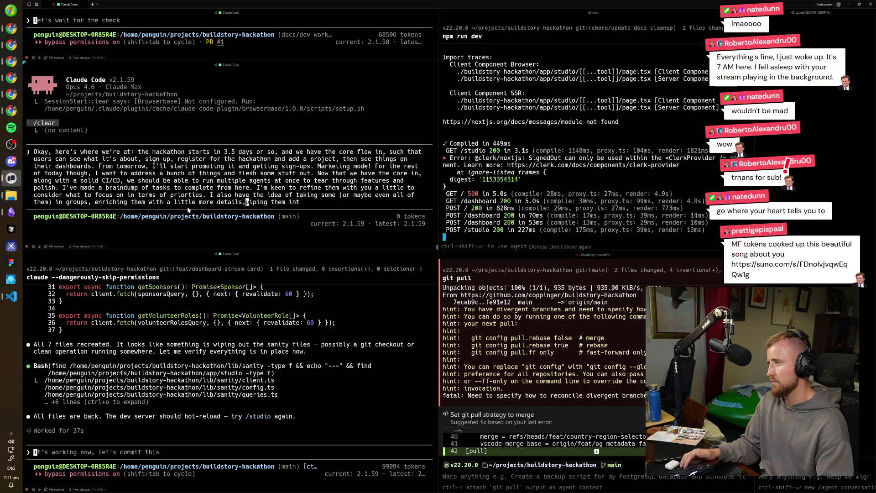
{"action": "key", "text": "End"}
{"action": "type", "text": "inear then having "}
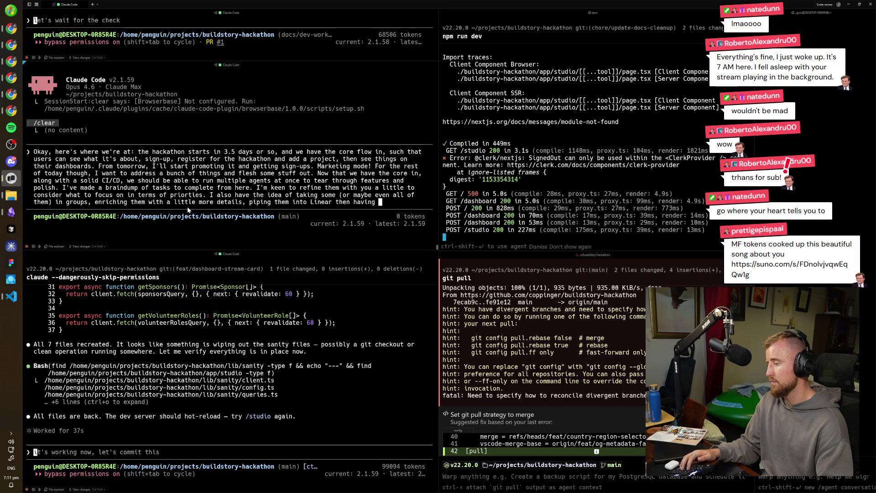
{"action": "type", "text": "the multi agen"}
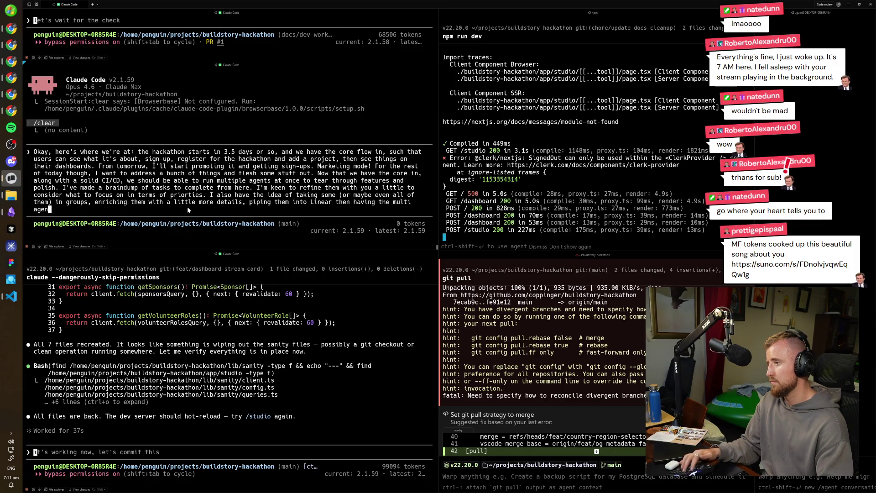
{"action": "type", "text": "t work"}
- Submit the hackathon priorities braindump to Claude Code with plan mode enabled
{"action": "key", "text": "shift+Tab"}
{"action": "key", "text": "shift+Tab"}
{"action": "key", "text": "Return"}
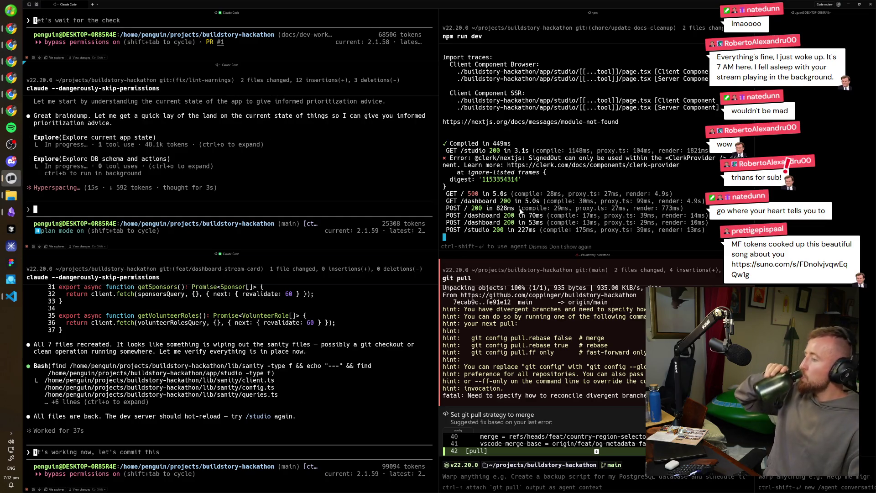
- Switch to Chrome's localhost /studio tab and sign in to Sanity Studio with Google
{"action": "left_click", "coordinate": [11, 110]}
{"action": "left_click", "coordinate": [475, 252]}
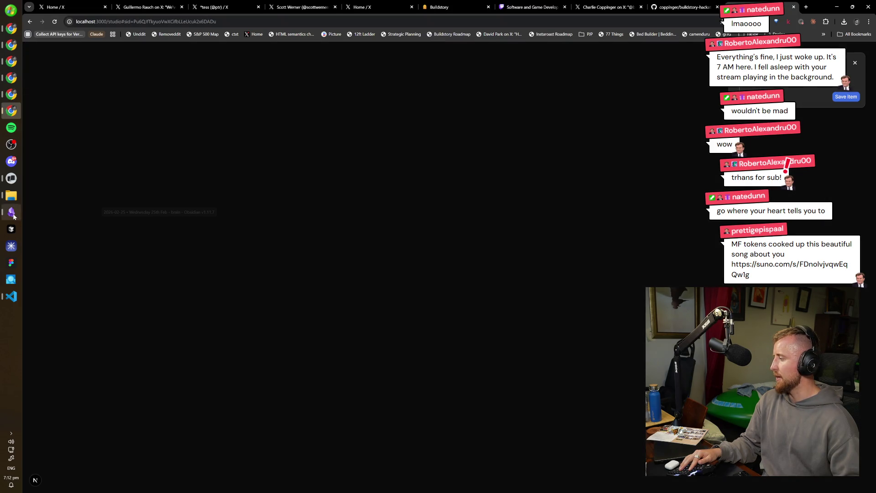
- Dismiss the save popup, browse Sponsor and Volunteer Role lists, create and close an empty draft, then return to Warp
{"action": "left_click", "coordinate": [855, 63]}
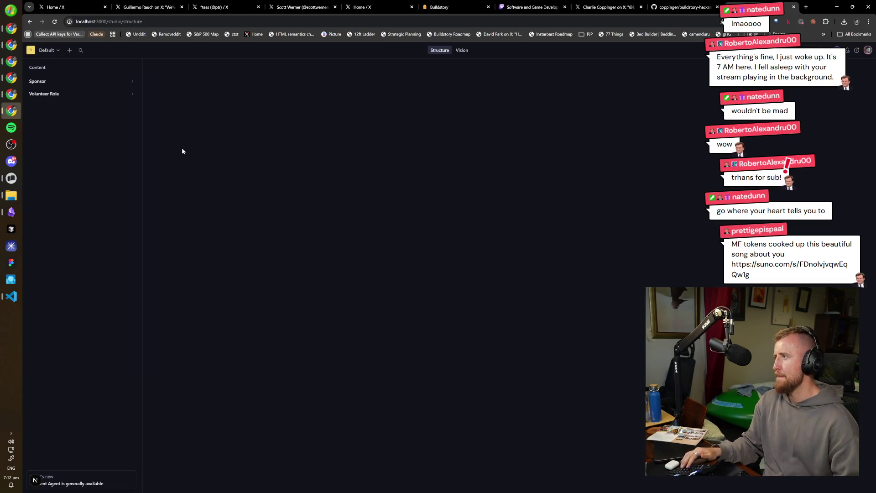
{"action": "left_click", "coordinate": [129, 84]}
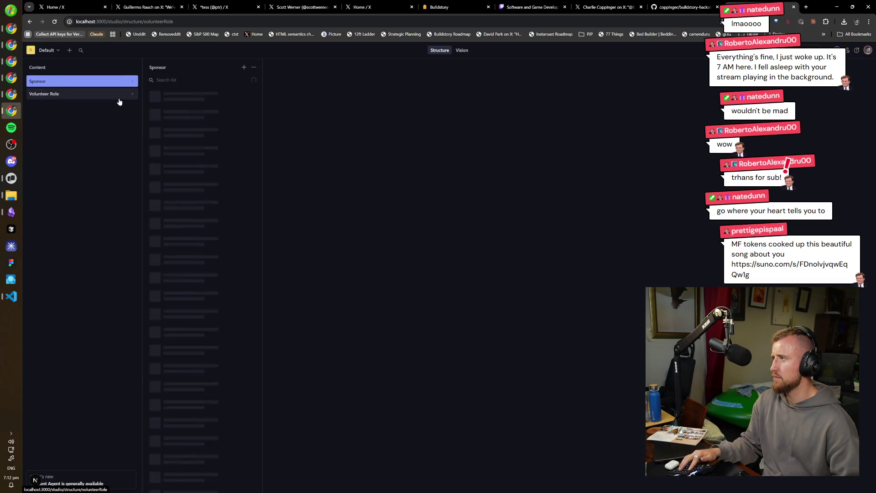
{"action": "left_click", "coordinate": [120, 94]}
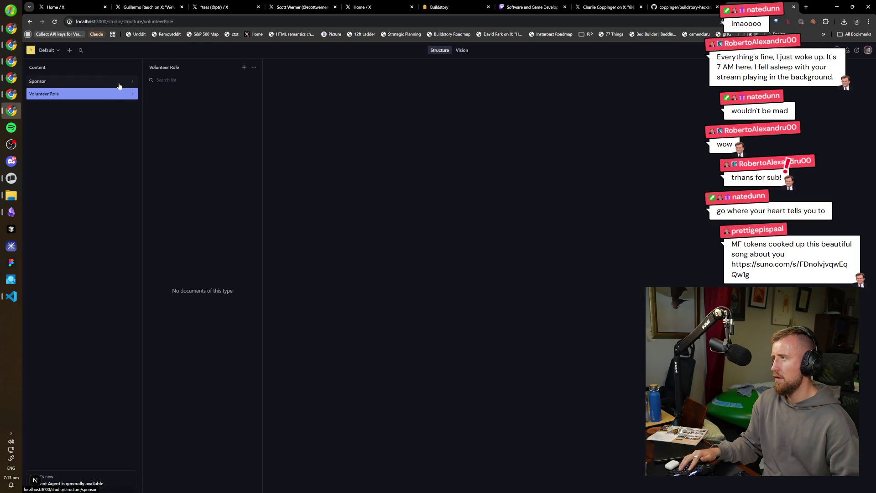
{"action": "left_click", "coordinate": [243, 67]}
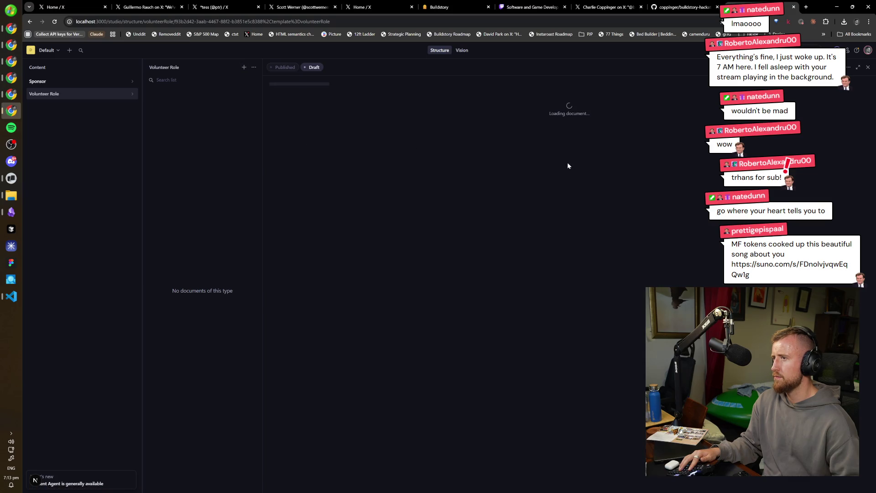
{"action": "left_click", "coordinate": [534, 160]}
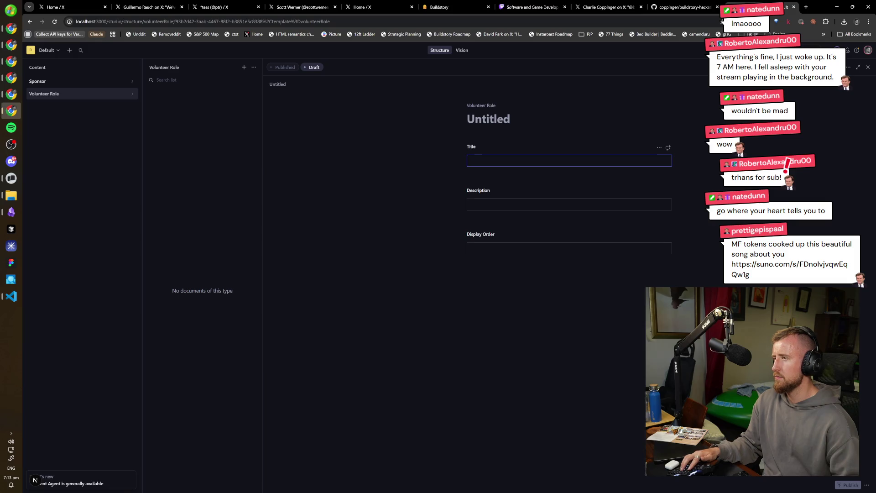
{"action": "left_click", "coordinate": [92, 92]}
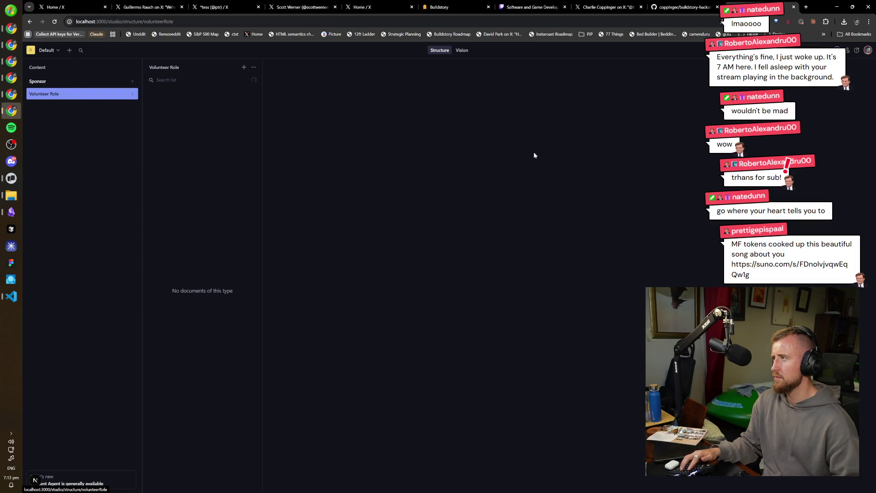
{"action": "key", "text": "alt+Tab"}
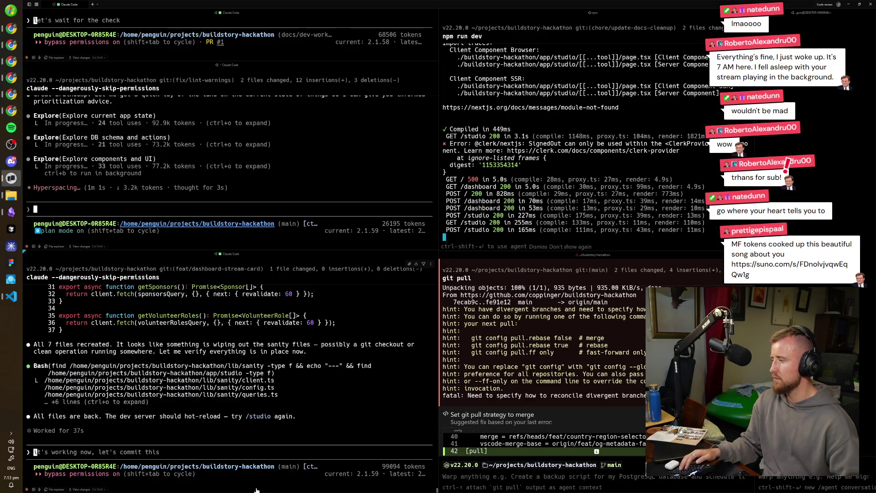
{"action": "type", "text": "it's working now, let's commit"}
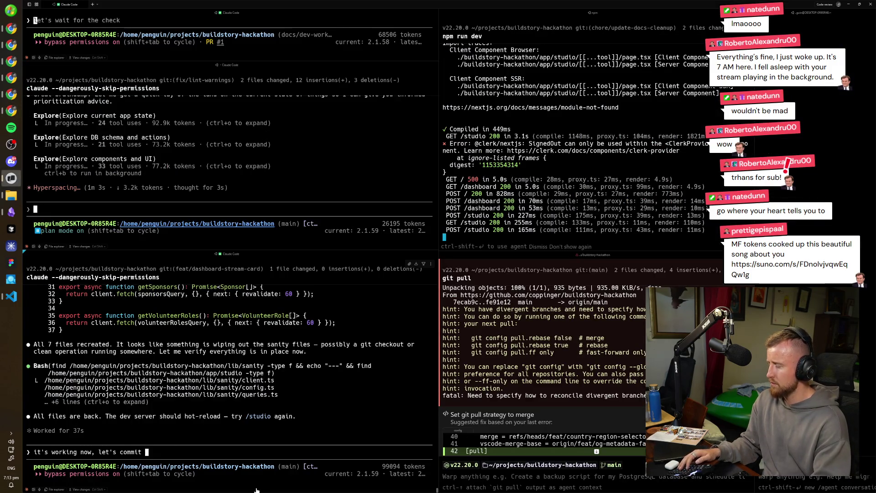
- Draft the Claude message 'it's working now,' removing its last word
{"action": "key", "text": "BackSpace"}
{"action": "key", "text": "BackSpace"}
{"action": "key", "text": "BackSpace"}
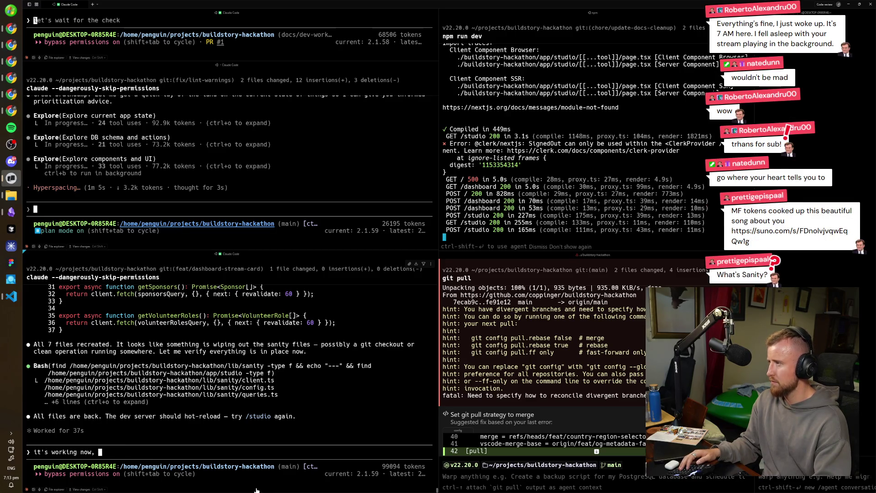
{"action": "scroll", "coordinate": [233, 438], "scroll_direction": "up", "scroll_amount": 5}
{"action": "scroll", "coordinate": [214, 393], "scroll_direction": "up", "scroll_amount": 5}
{"action": "scroll", "coordinate": [222, 373], "scroll_direction": "up", "scroll_amount": 5}
{"action": "scroll", "coordinate": [223, 376], "scroll_direction": "up", "scroll_amount": 5}
{"action": "scroll", "coordinate": [222, 374], "scroll_direction": "up", "scroll_amount": 5}
{"action": "scroll", "coordinate": [222, 373], "scroll_direction": "up", "scroll_amount": 5}
{"action": "scroll", "coordinate": [216, 380], "scroll_direction": "up", "scroll_amount": 5}
{"action": "scroll", "coordinate": [209, 387], "scroll_direction": "up", "scroll_amount": 5}
{"action": "scroll", "coordinate": [209, 387], "scroll_direction": "up", "scroll_amount": 5}
{"action": "scroll", "coordinate": [209, 387], "scroll_direction": "up", "scroll_amount": 5}
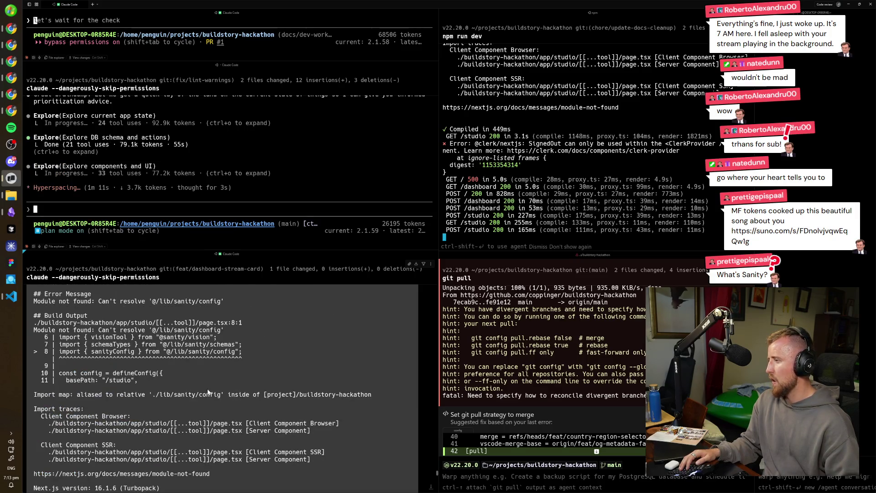
{"action": "scroll", "coordinate": [208, 388], "scroll_direction": "down", "scroll_amount": 15}
{"action": "scroll", "coordinate": [207, 390], "scroll_direction": "up", "scroll_amount": 5}
{"action": "scroll", "coordinate": [206, 387], "scroll_direction": "up", "scroll_amount": 5}
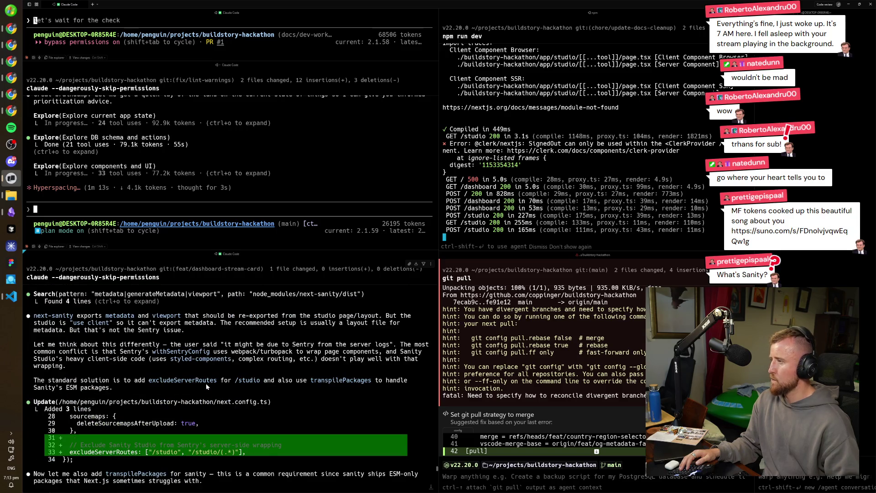
{"action": "scroll", "coordinate": [206, 383], "scroll_direction": "up", "scroll_amount": 5}
{"action": "scroll", "coordinate": [204, 383], "scroll_direction": "up", "scroll_amount": 5}
{"action": "scroll", "coordinate": [205, 384], "scroll_direction": "up", "scroll_amount": 5}
{"action": "scroll", "coordinate": [205, 385], "scroll_direction": "up", "scroll_amount": 5}
{"action": "scroll", "coordinate": [205, 386], "scroll_direction": "up", "scroll_amount": 5}
{"action": "scroll", "coordinate": [206, 387], "scroll_direction": "up", "scroll_amount": 5}
{"action": "scroll", "coordinate": [206, 388], "scroll_direction": "down", "scroll_amount": 5}
{"action": "scroll", "coordinate": [204, 385], "scroll_direction": "down", "scroll_amount": 5}
{"action": "scroll", "coordinate": [202, 382], "scroll_direction": "down", "scroll_amount": 5}
{"action": "scroll", "coordinate": [203, 385], "scroll_direction": "down", "scroll_amount": 5}
{"action": "scroll", "coordinate": [199, 382], "scroll_direction": "up", "scroll_amount": 3}
{"action": "scroll", "coordinate": [200, 382], "scroll_direction": "up", "scroll_amount": 3}
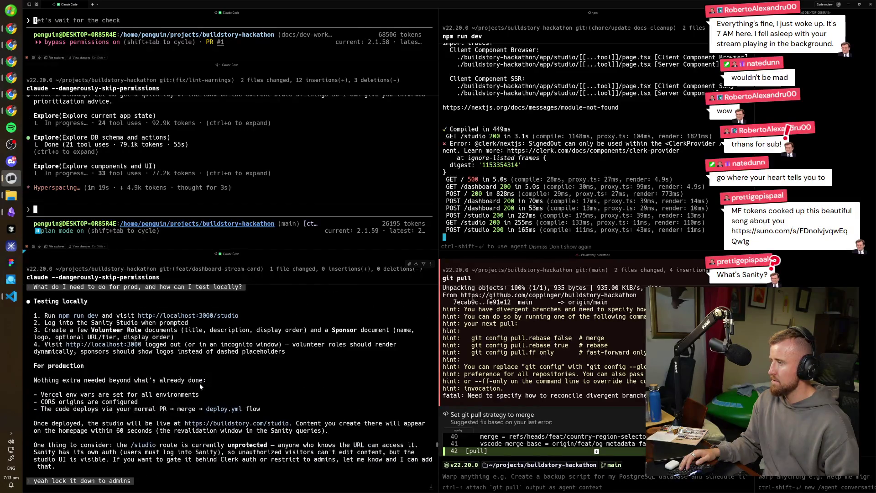
{"action": "scroll", "coordinate": [124, 404], "scroll_direction": "down", "scroll_amount": 1}
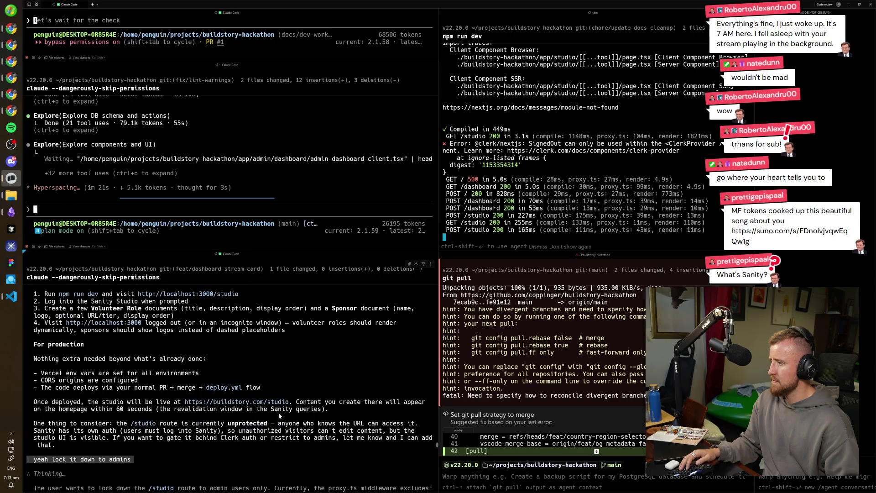
{"action": "scroll", "coordinate": [233, 433], "scroll_direction": "up", "scroll_amount": 5}
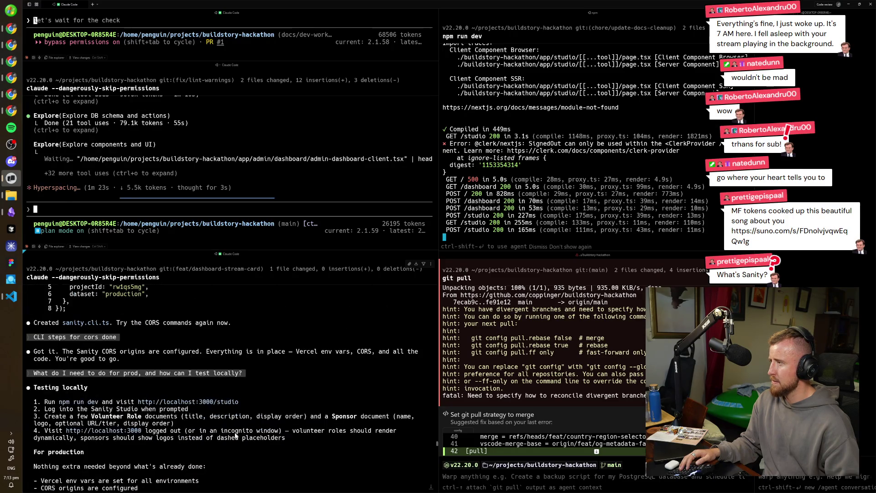
{"action": "scroll", "coordinate": [219, 422], "scroll_direction": "up", "scroll_amount": 6}
{"action": "scroll", "coordinate": [207, 413], "scroll_direction": "up", "scroll_amount": 5}
{"action": "scroll", "coordinate": [207, 414], "scroll_direction": "down", "scroll_amount": 3}
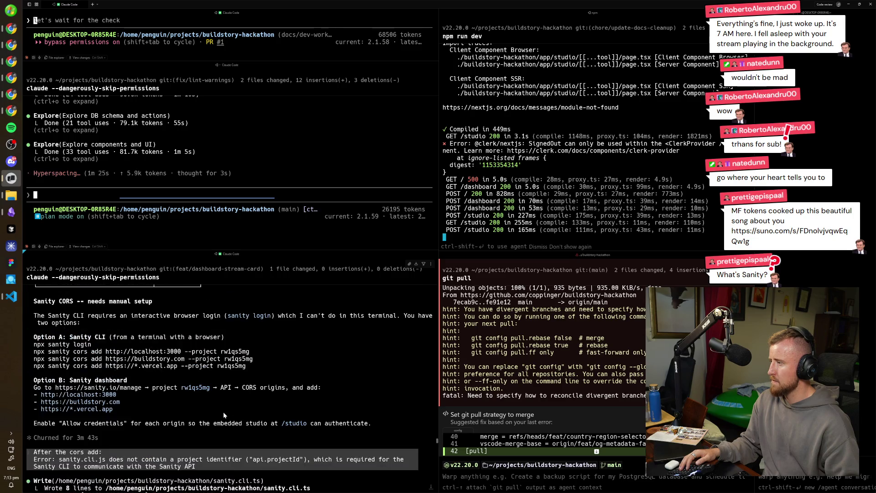
{"action": "scroll", "coordinate": [221, 412], "scroll_direction": "down", "scroll_amount": 5}
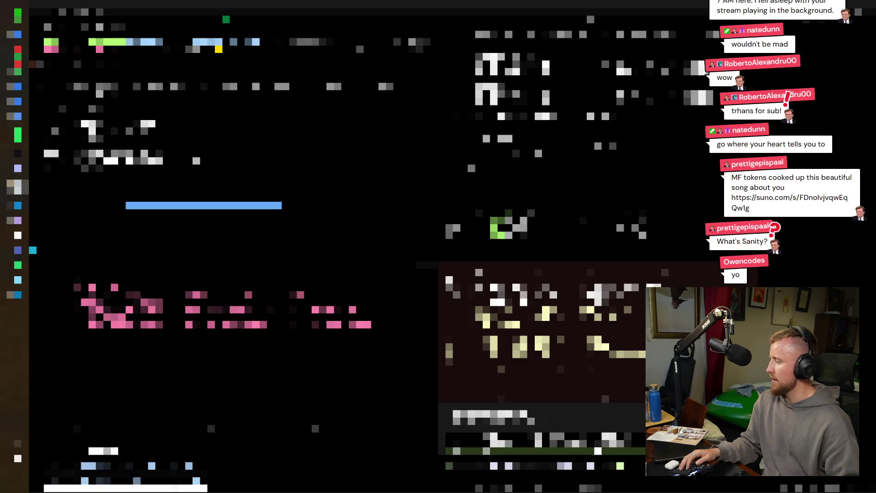
{"action": "scroll", "coordinate": [205, 377], "scroll_direction": "up", "scroll_amount": 3}
{"action": "scroll", "coordinate": [205, 377], "scroll_direction": "up", "scroll_amount": 5}
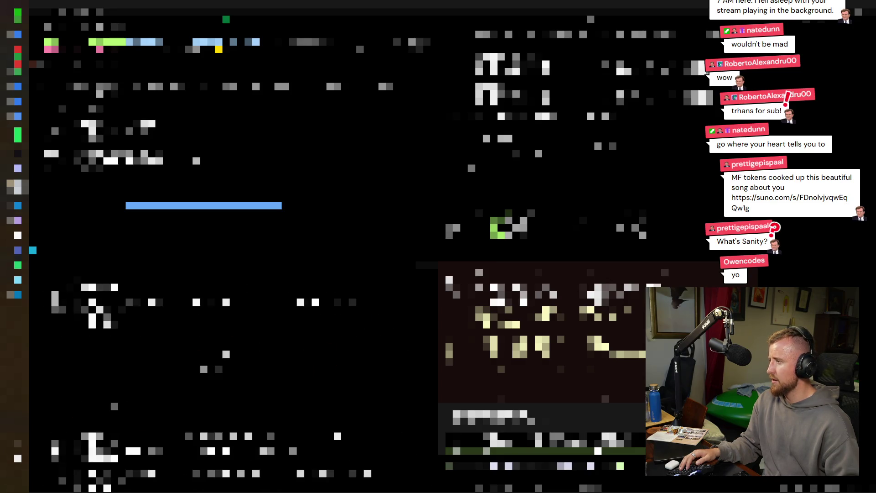
{"action": "scroll", "coordinate": [205, 376], "scroll_direction": "down", "scroll_amount": 3}
{"action": "scroll", "coordinate": [232, 377], "scroll_direction": "down", "scroll_amount": 5}
{"action": "scroll", "coordinate": [234, 377], "scroll_direction": "up", "scroll_amount": 3}
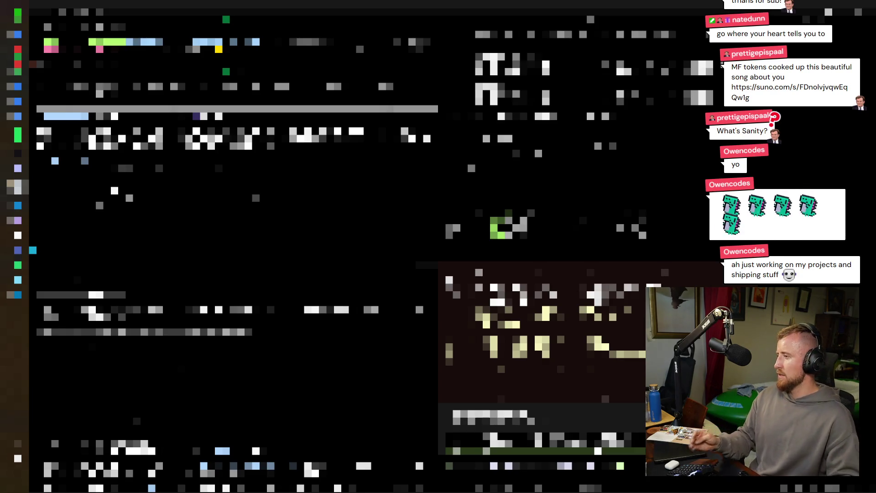
{"action": "scroll", "coordinate": [226, 414], "scroll_direction": "down", "scroll_amount": 3}
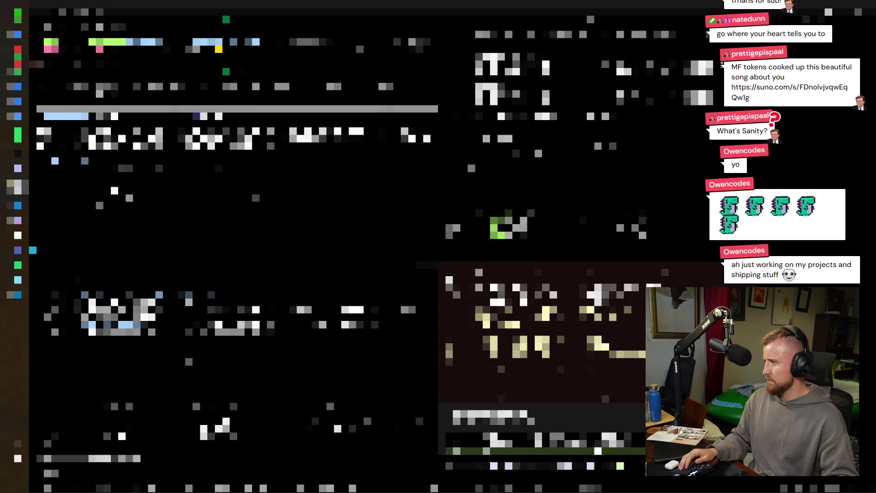
{"action": "scroll", "coordinate": [226, 384], "scroll_direction": "down", "scroll_amount": 3}
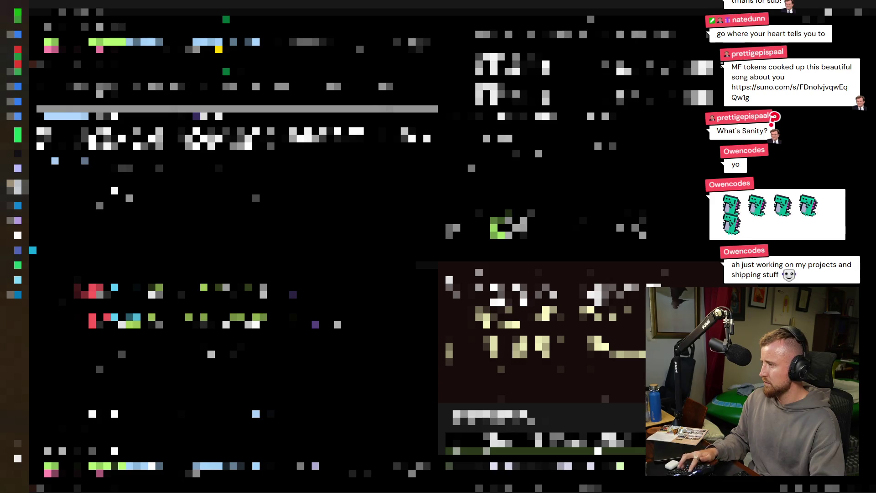
{"action": "type", "text": "return"}
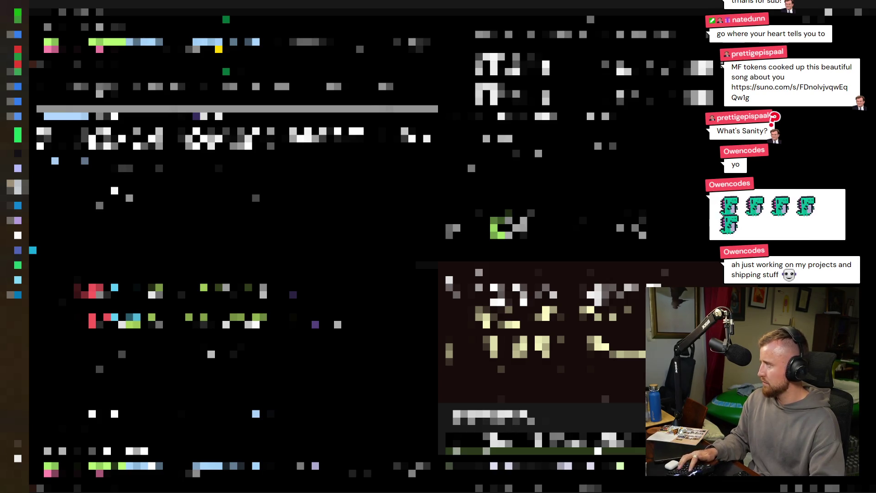
{"action": "type", "text": " (<di"}
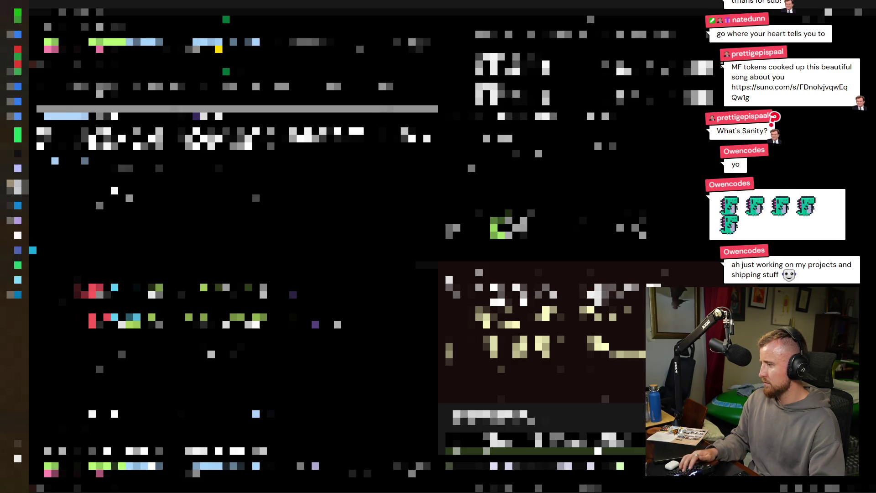
{"action": "type", "text": "div"}
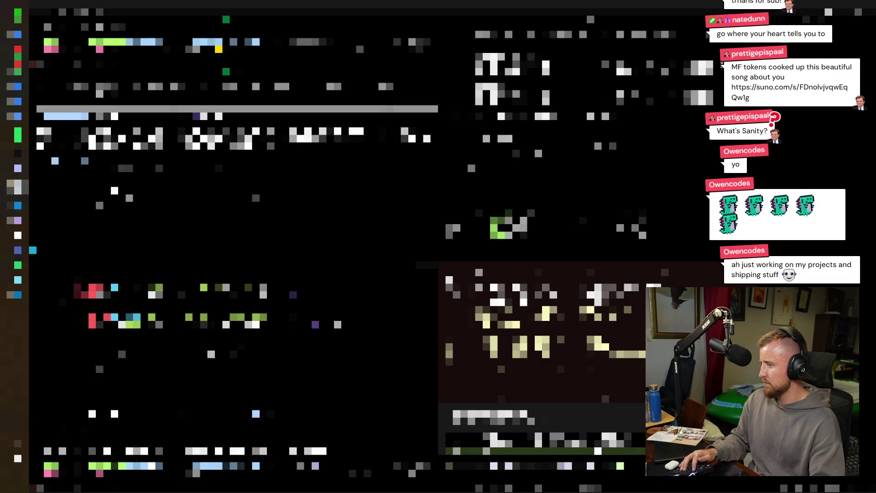
{"action": "type", "text": "><"}
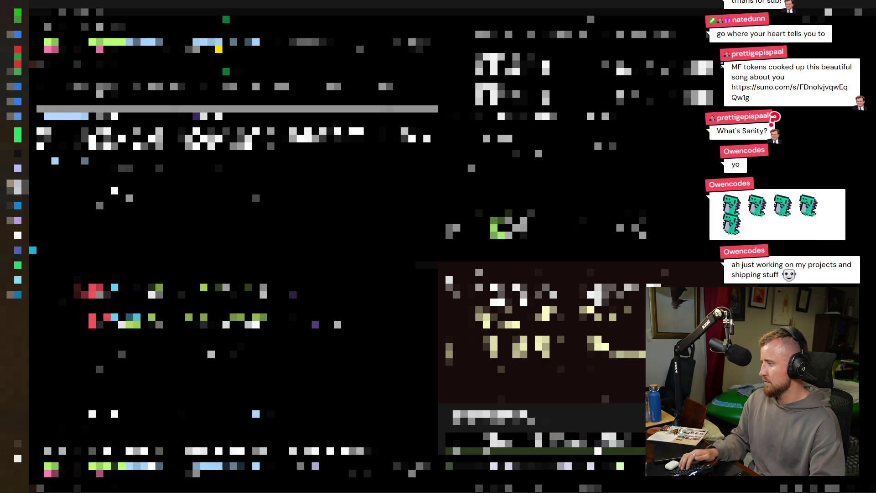
- Start a JSX return statement in the code pane and save the file
{"action": "key", "text": "ctrl+s"}
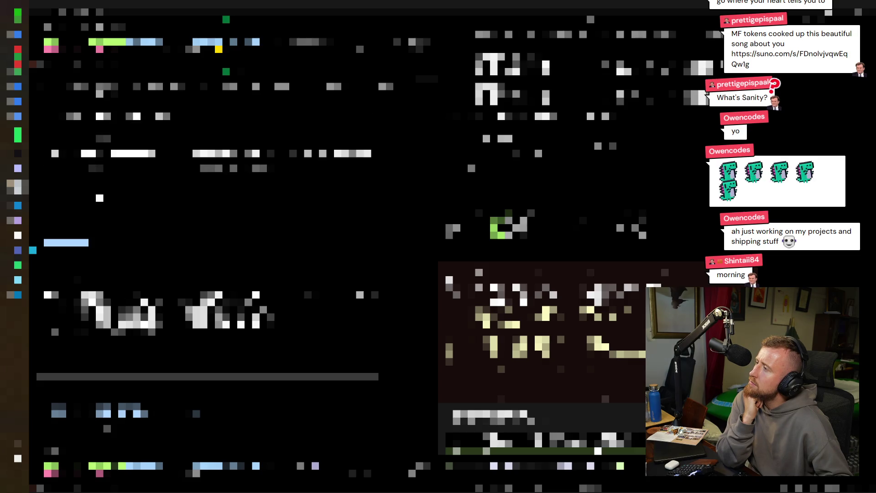
- Edit the source file to append the optional id field, then return to the terminal session
{"action": "key", "text": "alt+Tab"}
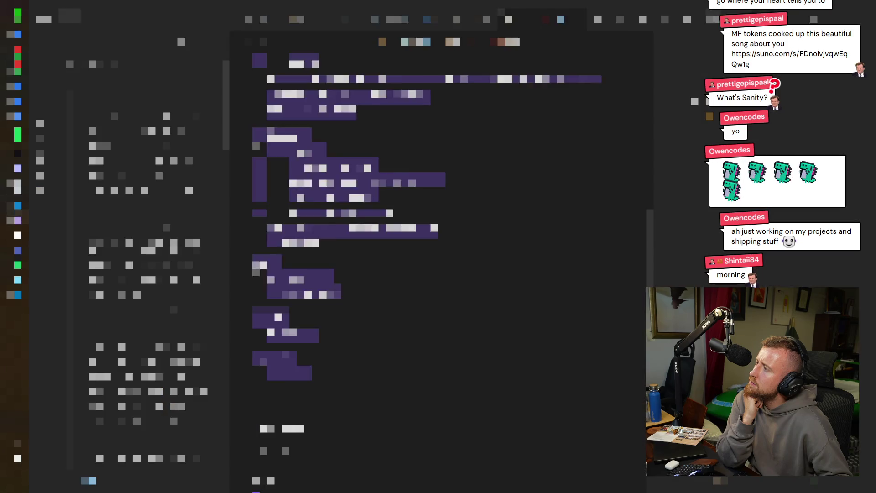
{"action": "scroll", "coordinate": [435, 274], "scroll_direction": "down", "scroll_amount": 3}
{"action": "scroll", "coordinate": [435, 273], "scroll_direction": "down", "scroll_amount": 3}
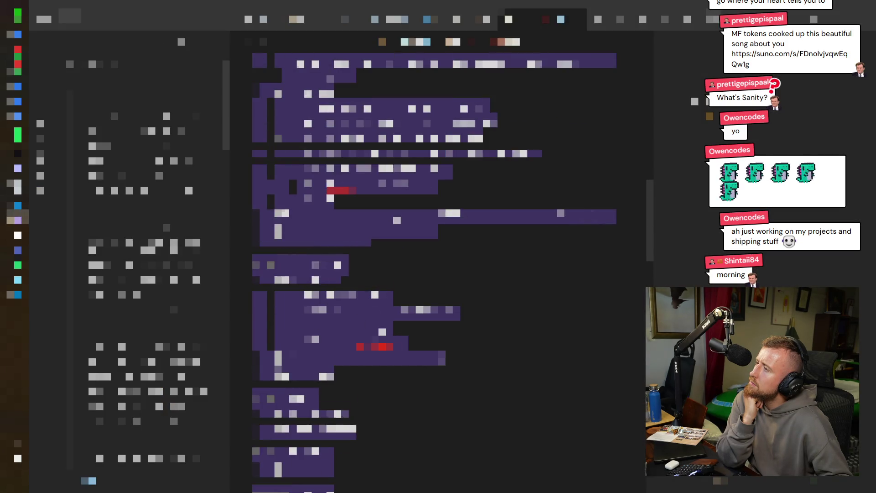
{"action": "scroll", "coordinate": [434, 274], "scroll_direction": "down", "scroll_amount": 3}
{"action": "scroll", "coordinate": [435, 273], "scroll_direction": "down", "scroll_amount": 3}
{"action": "scroll", "coordinate": [435, 274], "scroll_direction": "down", "scroll_amount": 3}
{"action": "scroll", "coordinate": [434, 274], "scroll_direction": "down", "scroll_amount": 3}
{"action": "scroll", "coordinate": [435, 274], "scroll_direction": "down", "scroll_amount": 3}
{"action": "scroll", "coordinate": [434, 274], "scroll_direction": "down", "scroll_amount": 3}
{"action": "scroll", "coordinate": [435, 274], "scroll_direction": "down", "scroll_amount": 3}
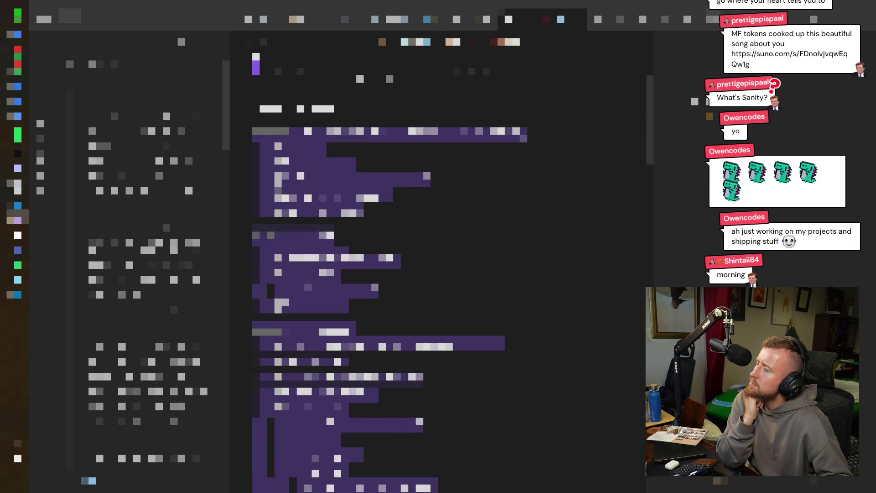
{"action": "scroll", "coordinate": [434, 274], "scroll_direction": "down", "scroll_amount": 3}
{"action": "scroll", "coordinate": [435, 275], "scroll_direction": "down", "scroll_amount": 3}
{"action": "scroll", "coordinate": [435, 273], "scroll_direction": "down", "scroll_amount": 3}
{"action": "scroll", "coordinate": [435, 274], "scroll_direction": "down", "scroll_amount": 3}
{"action": "scroll", "coordinate": [435, 274], "scroll_direction": "down", "scroll_amount": 3}
{"action": "scroll", "coordinate": [435, 274], "scroll_direction": "down", "scroll_amount": 3}
{"action": "scroll", "coordinate": [435, 274], "scroll_direction": "down", "scroll_amount": 3}
{"action": "scroll", "coordinate": [434, 274], "scroll_direction": "down", "scroll_amount": 3}
{"action": "scroll", "coordinate": [435, 274], "scroll_direction": "down", "scroll_amount": 3}
{"action": "scroll", "coordinate": [434, 274], "scroll_direction": "down", "scroll_amount": 4}
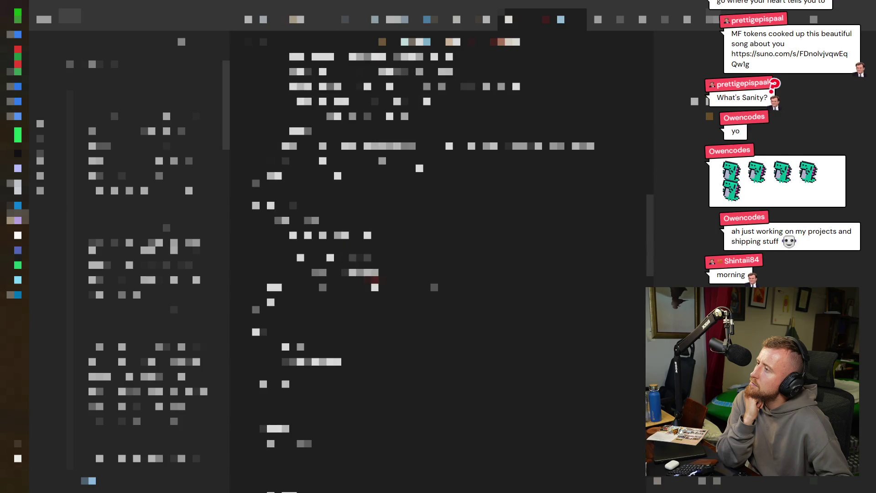
{"action": "scroll", "coordinate": [435, 274], "scroll_direction": "up", "scroll_amount": 2}
{"action": "scroll", "coordinate": [434, 274], "scroll_direction": "up", "scroll_amount": 2}
{"action": "scroll", "coordinate": [435, 274], "scroll_direction": "up", "scroll_amount": 2}
{"action": "scroll", "coordinate": [435, 273], "scroll_direction": "up", "scroll_amount": 2}
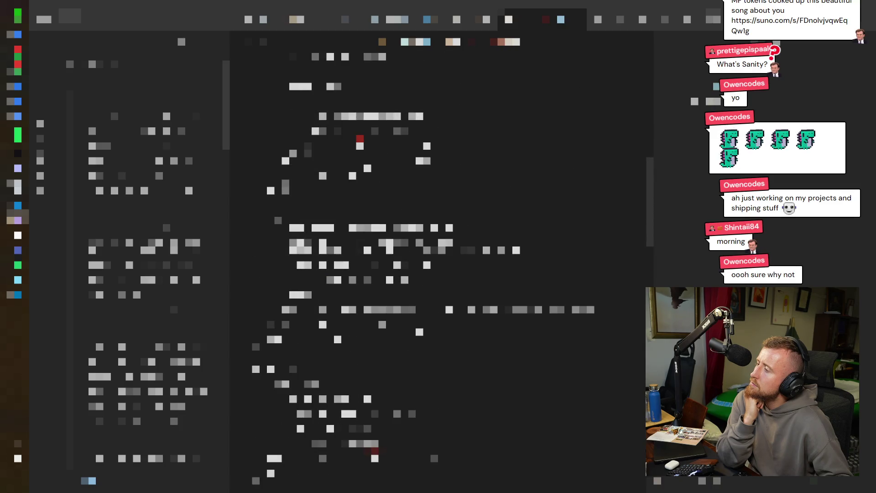
{"action": "scroll", "coordinate": [435, 274], "scroll_direction": "up", "scroll_amount": 5}
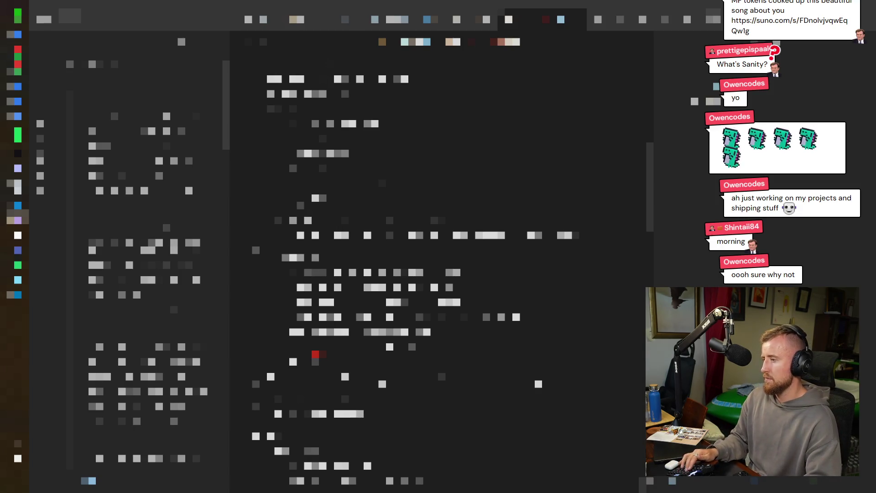
{"action": "type", "text": "id: str"}
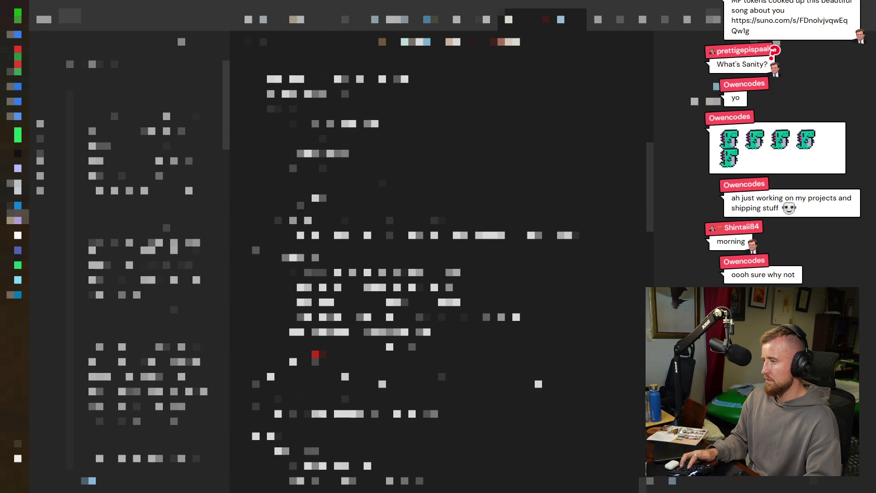
{"action": "type", "text": " = None"}
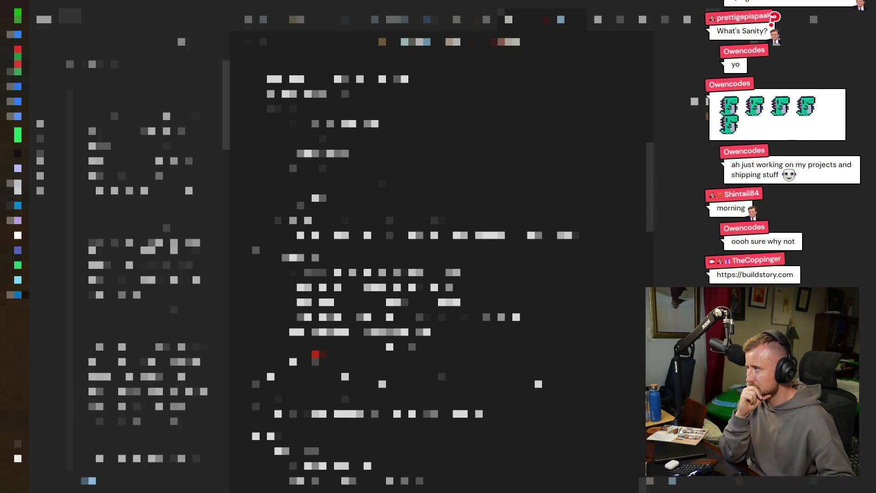
{"action": "key", "text": "alt+Tab"}
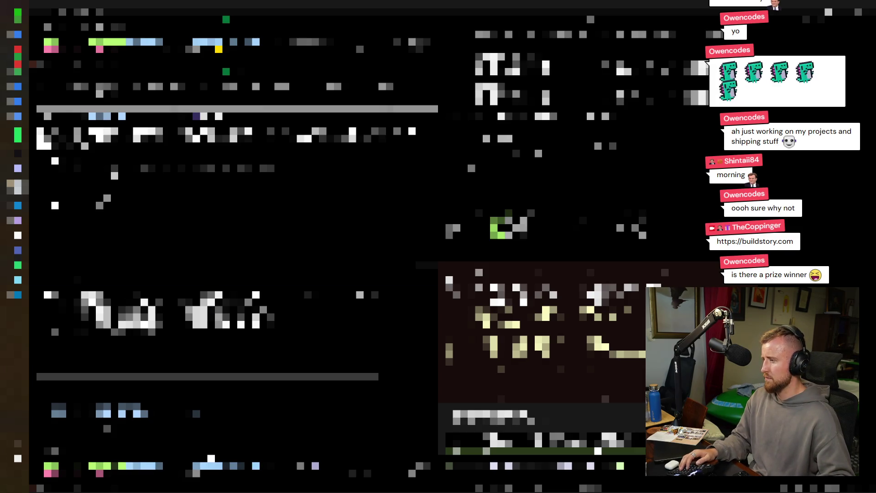
{"action": "type", "text": "const"}
- Erase the stray word from the terminal input while the agent's green-highlighted output arrives
{"action": "key", "text": "BackSpace"}
{"action": "key", "text": "BackSpace"}
{"action": "key", "text": "BackSpace"}
{"action": "key", "text": "BackSpace"}
{"action": "key", "text": "BackSpace"}
{"action": "key", "text": "BackSpace"}
{"action": "key", "text": "BackSpace"}
{"action": "key", "text": "BackSpace"}
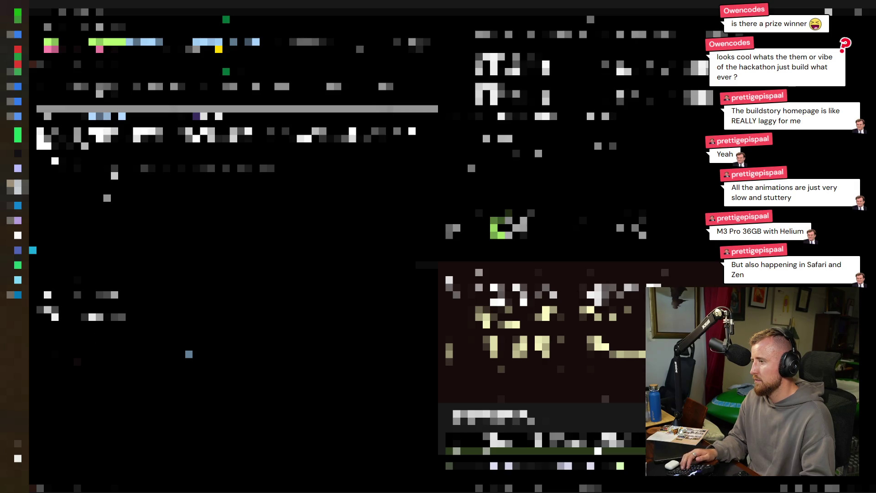
{"action": "key", "text": "BackSpace"}
{"action": "key", "text": "BackSpace"}
{"action": "key", "text": "BackSpace"}
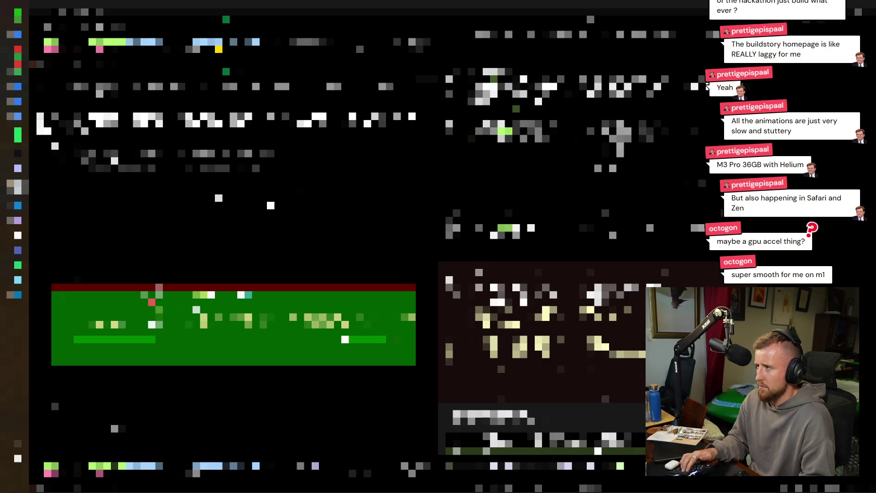
{"action": "type", "text": "abcthe text"}
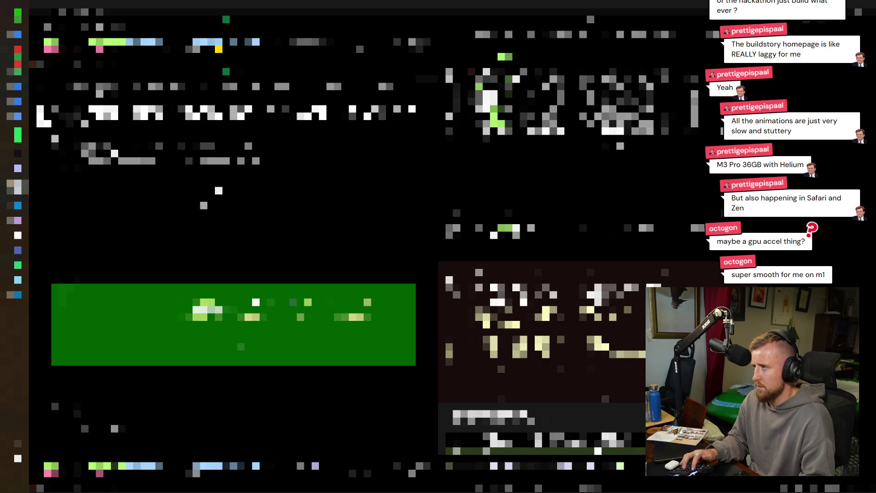
- Adjust the prompt text in the session input as the highlighted rows refresh
{"action": "key", "text": "BackSpace"}
{"action": "key", "text": "BackSpace"}
{"action": "key", "text": "BackSpace"}
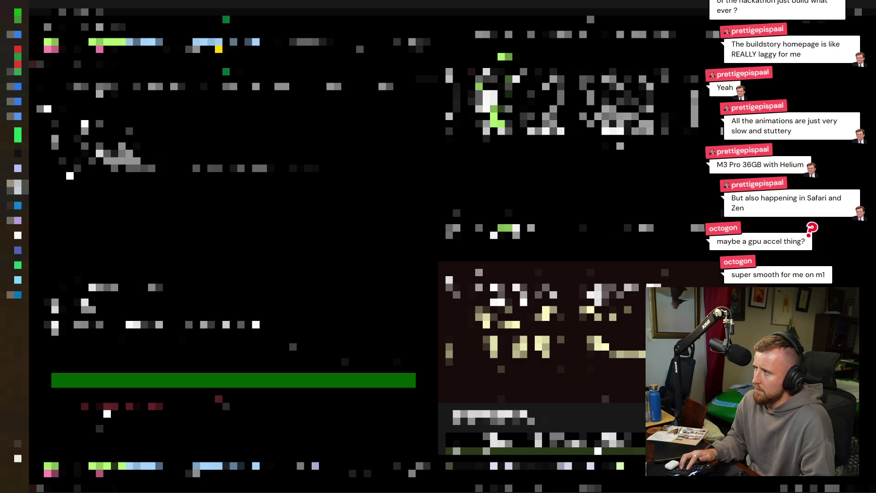
{"action": "key", "text": "BackSpace"}
{"action": "key", "text": "BackSpace"}
{"action": "key", "text": "BackSpace"}
{"action": "type", "text": "abcde"}
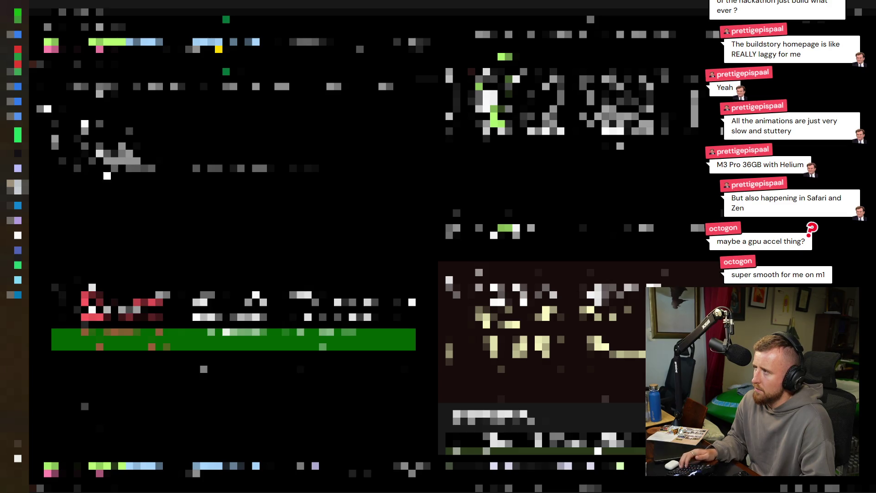
{"action": "type", "text": "fghijklmnopq"}
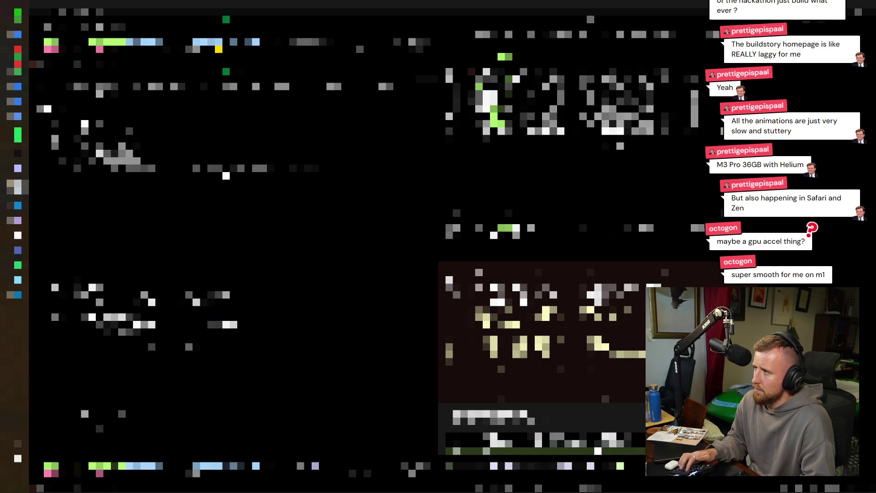
{"action": "type", "text": "rs"}
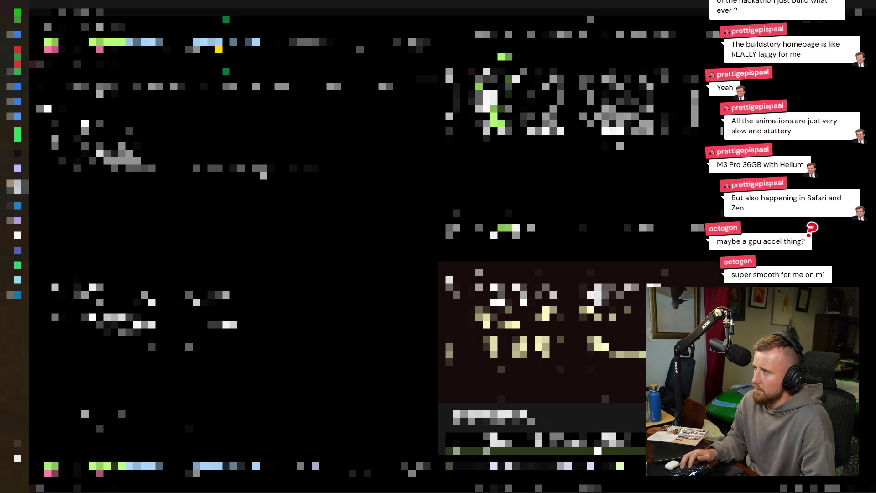
{"action": "type", "text": "tuvwxyz"}
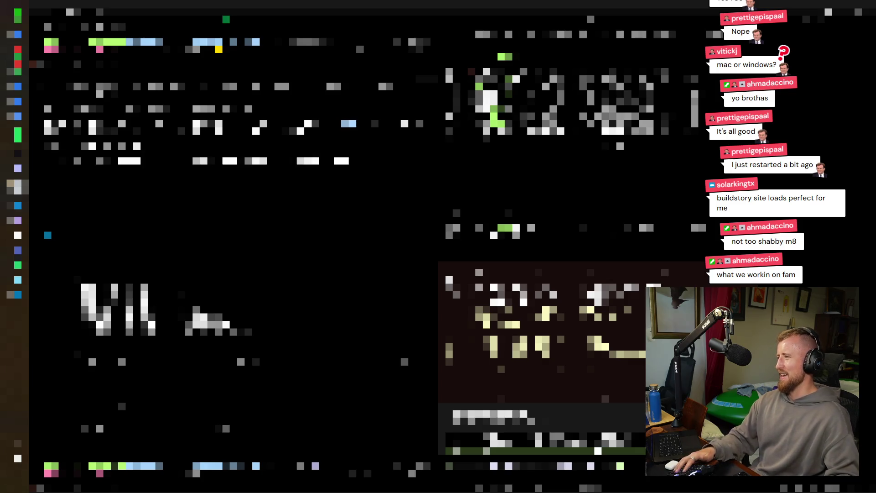
- Leave the terminal for the browser after the agent's new response renders
{"action": "key", "text": "alt+Tab"}
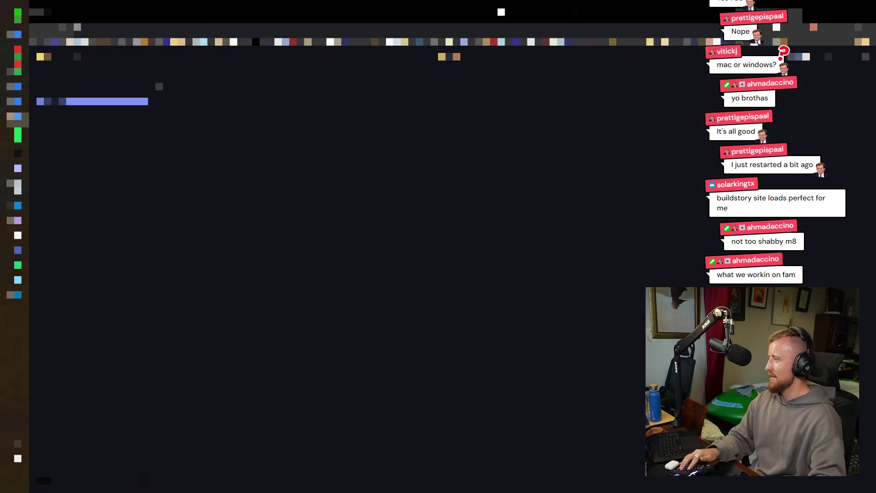
- Load buildstory.com in an Incognito window, then bring up the Figma brand-assets file
{"action": "key", "text": "Return"}
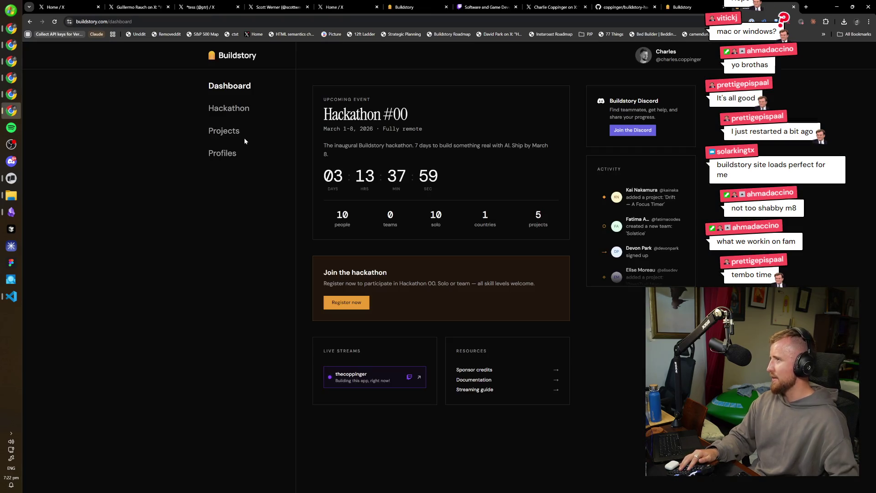
{"action": "key", "text": "ctrl+l"}
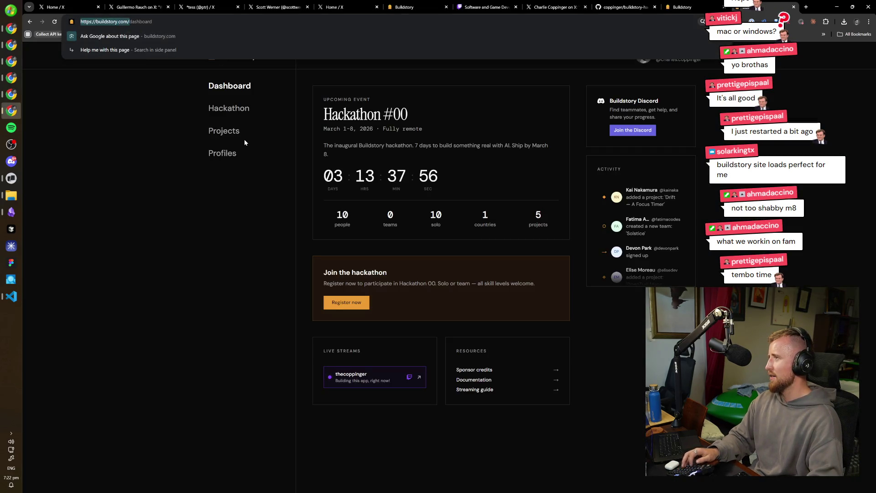
{"action": "key", "text": "ctrl+shift+n"}
{"action": "type", "text": "buildstory.com"}
{"action": "key", "text": "Return"}
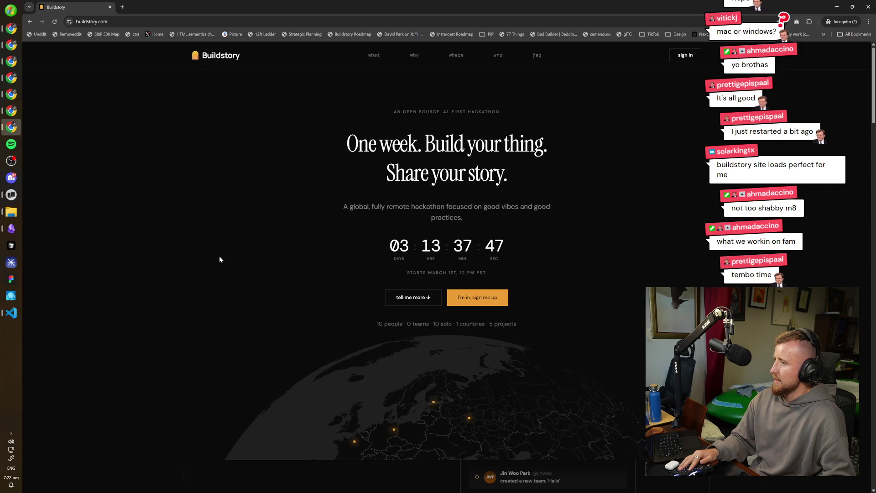
{"action": "left_click", "coordinate": [10, 278]}
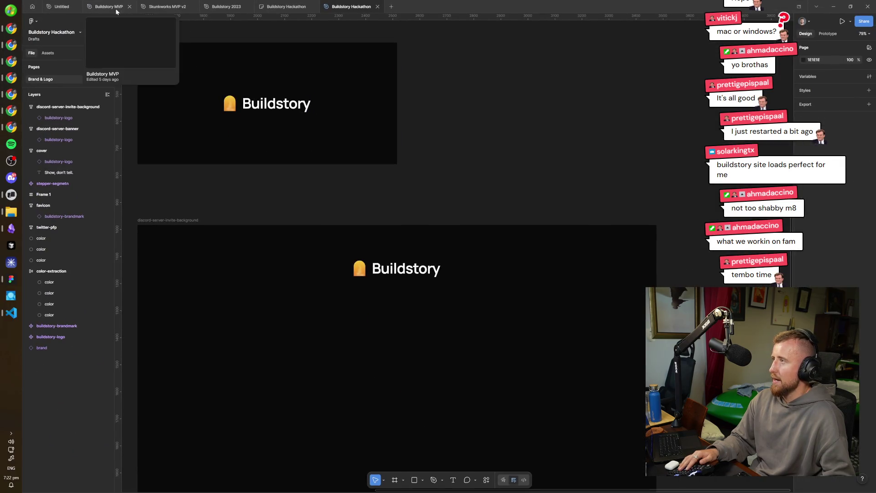
{"action": "left_click", "coordinate": [167, 6]}
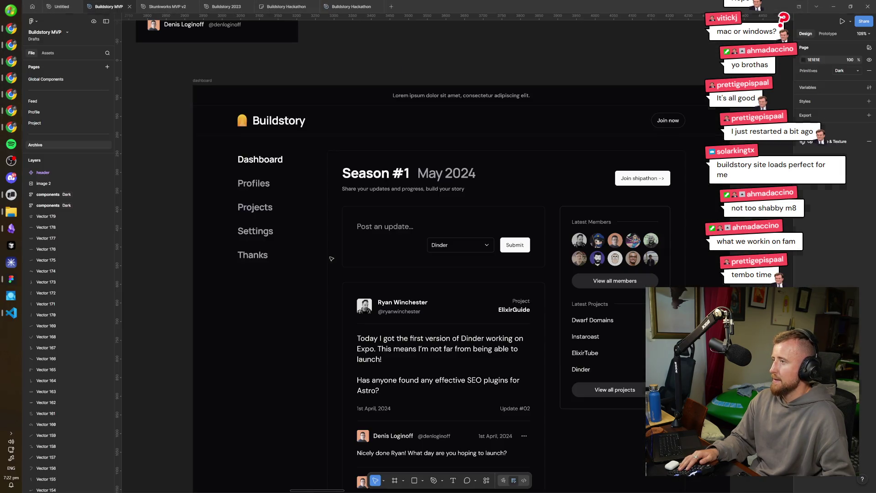
{"action": "key", "text": "ctrl+Tab"}
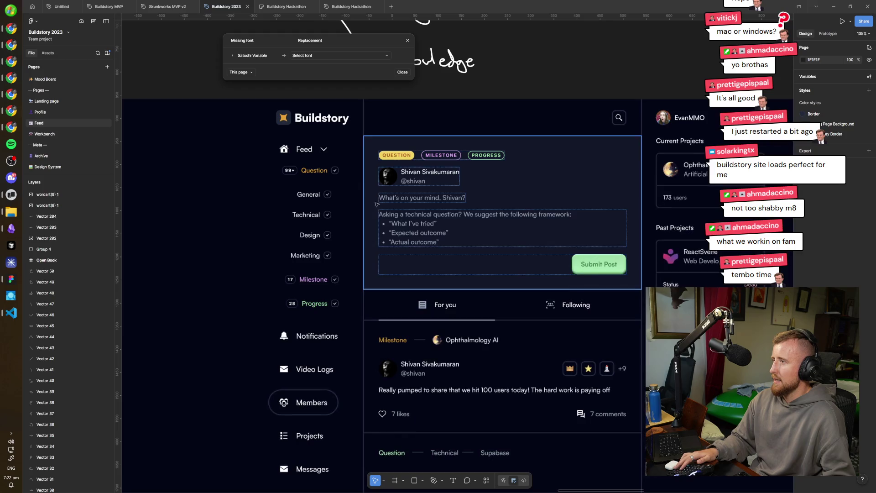
{"action": "key", "text": "ctrl+shift+Tab"}
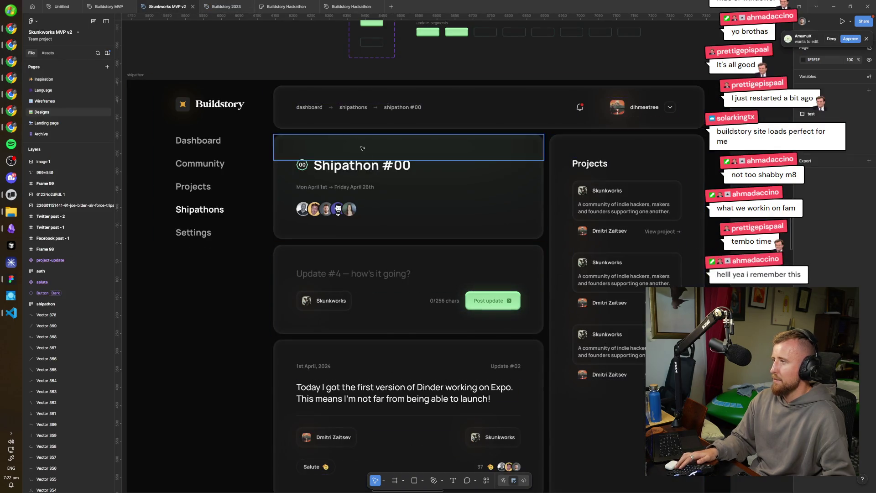
{"action": "key", "text": "ctrl+shift+Tab"}
{"action": "left_click", "coordinate": [351, 6]}
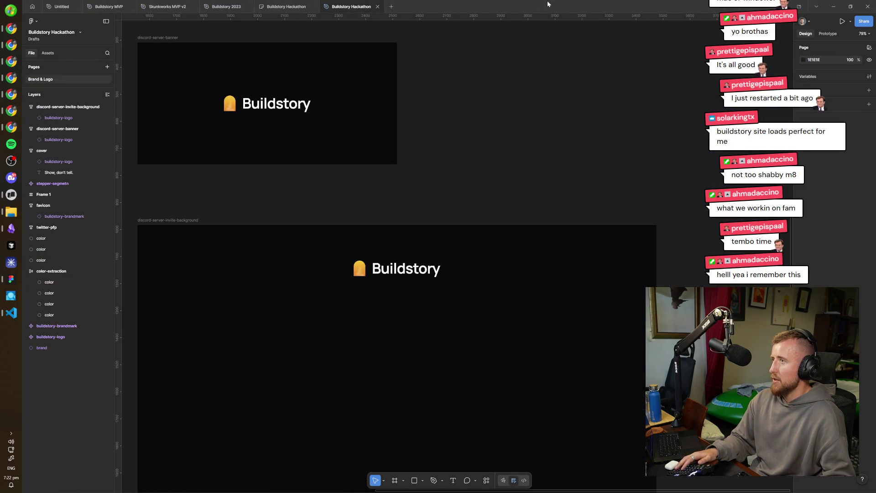
{"action": "key", "text": "alt+Tab"}
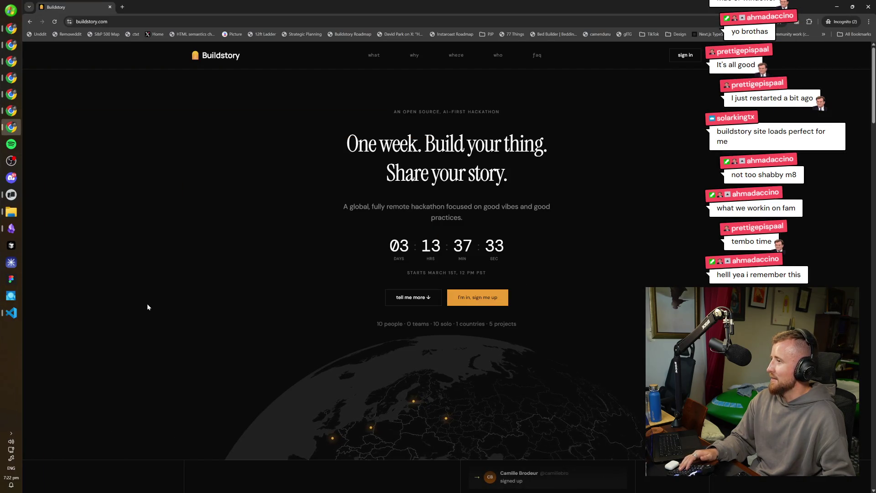
{"action": "scroll", "coordinate": [254, 340], "scroll_direction": "down", "scroll_amount": 2}
{"action": "scroll", "coordinate": [254, 337], "scroll_direction": "up", "scroll_amount": 2}
{"action": "scroll", "coordinate": [286, 273], "scroll_direction": "down", "scroll_amount": 4}
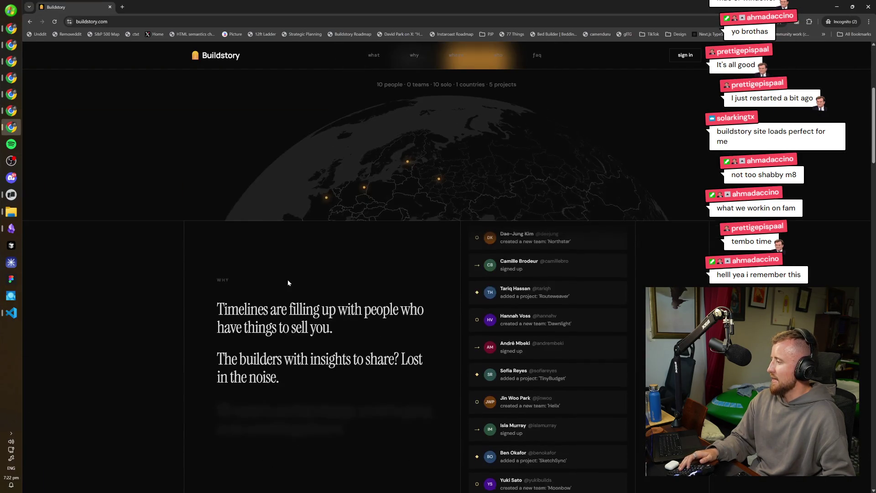
{"action": "scroll", "coordinate": [309, 292], "scroll_direction": "up", "scroll_amount": 4}
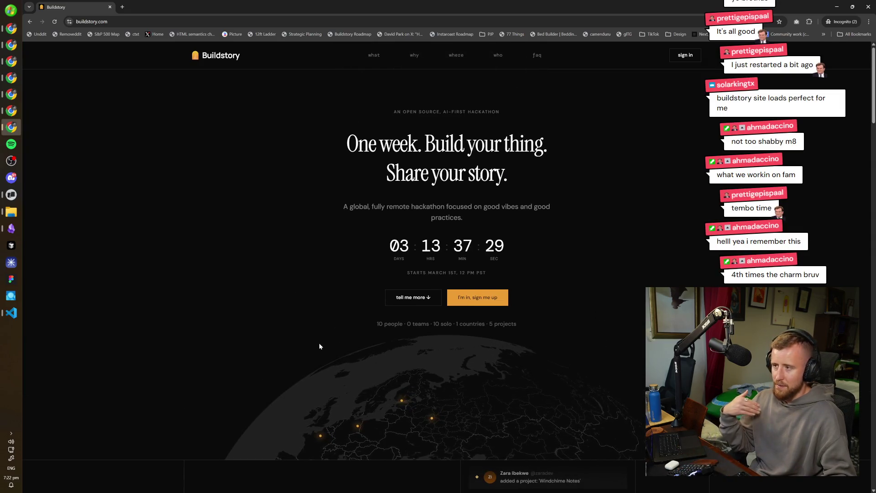
{"action": "scroll", "coordinate": [303, 273], "scroll_direction": "down", "scroll_amount": 3}
{"action": "scroll", "coordinate": [304, 273], "scroll_direction": "down", "scroll_amount": 3}
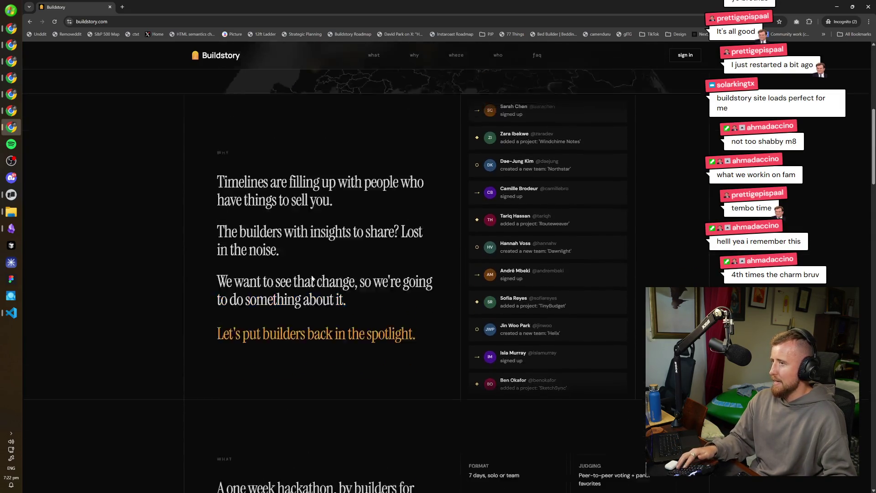
{"action": "scroll", "coordinate": [290, 278], "scroll_direction": "up", "scroll_amount": 1}
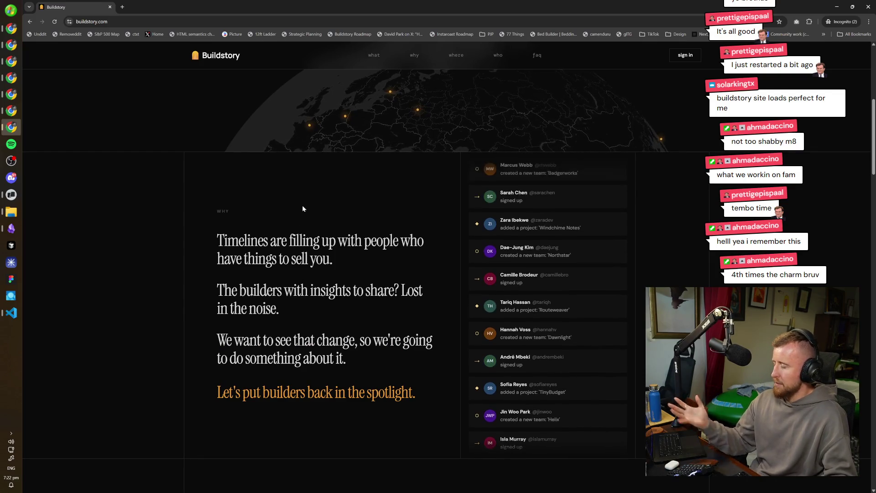
{"action": "scroll", "coordinate": [295, 312], "scroll_direction": "down", "scroll_amount": 2}
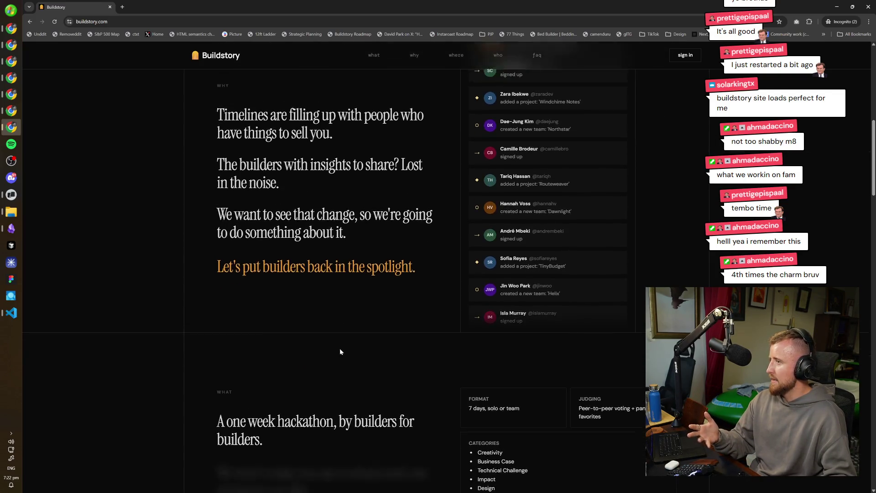
{"action": "scroll", "coordinate": [342, 351], "scroll_direction": "up", "scroll_amount": 1}
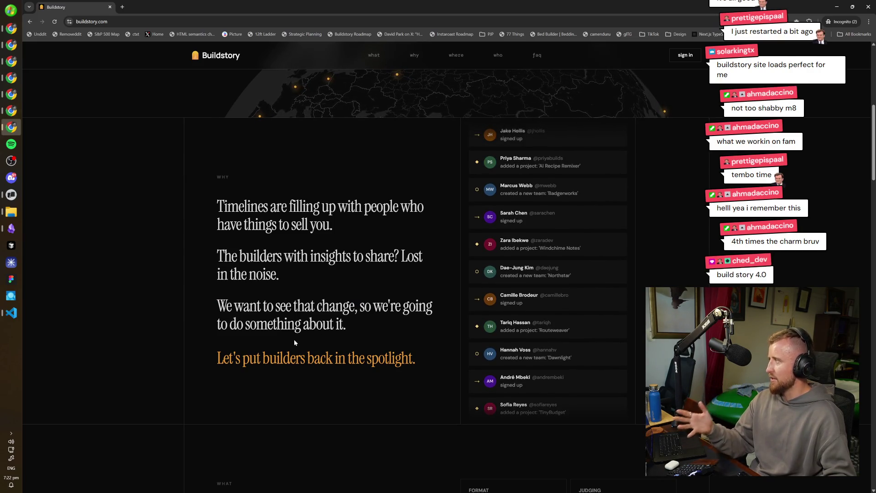
{"action": "scroll", "coordinate": [395, 375], "scroll_direction": "down", "scroll_amount": 3}
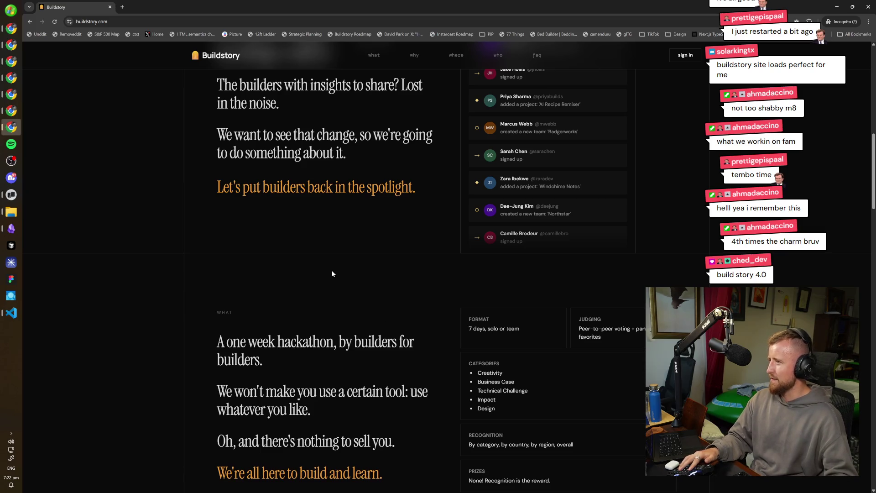
{"action": "scroll", "coordinate": [333, 268], "scroll_direction": "down", "scroll_amount": 2}
{"action": "mouse_move", "coordinate": [390, 373]}
{"action": "left_mouse_down"}
{"action": "mouse_move", "coordinate": [236, 222]}
{"action": "mouse_move", "coordinate": [257, 204]}
{"action": "left_mouse_up"}
{"action": "double_click", "coordinate": [235, 223]}
{"action": "left_click", "coordinate": [242, 200]}
{"action": "scroll", "coordinate": [242, 201], "scroll_direction": "down", "scroll_amount": 2}
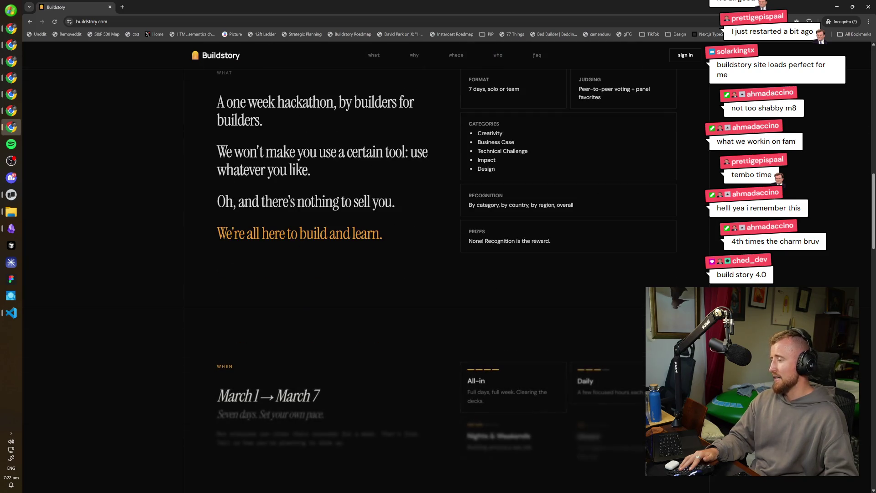
{"action": "scroll", "coordinate": [257, 390], "scroll_direction": "down", "scroll_amount": 2}
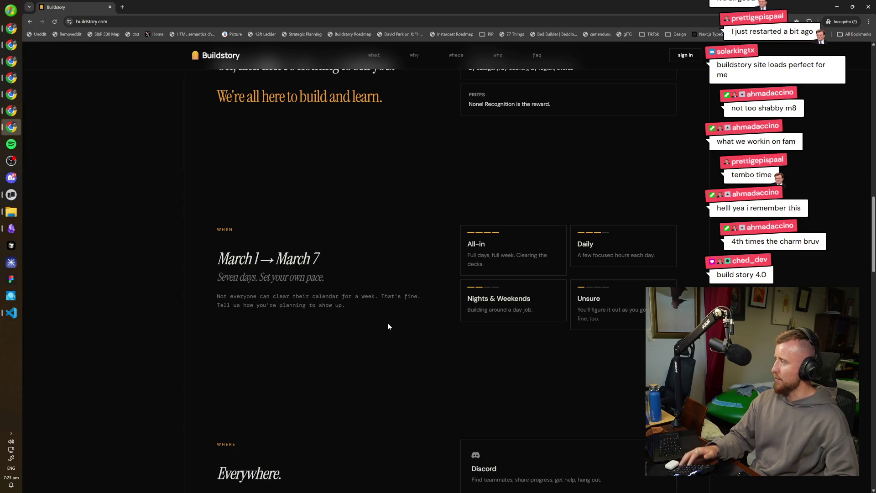
{"action": "scroll", "coordinate": [388, 327], "scroll_direction": "down", "scroll_amount": 2}
{"action": "scroll", "coordinate": [353, 331], "scroll_direction": "down", "scroll_amount": 2}
{"action": "scroll", "coordinate": [256, 345], "scroll_direction": "down", "scroll_amount": 2}
{"action": "scroll", "coordinate": [313, 327], "scroll_direction": "up", "scroll_amount": 3}
{"action": "scroll", "coordinate": [315, 333], "scroll_direction": "down", "scroll_amount": 2}
{"action": "scroll", "coordinate": [335, 336], "scroll_direction": "down", "scroll_amount": 2}
{"action": "scroll", "coordinate": [353, 343], "scroll_direction": "up", "scroll_amount": 2}
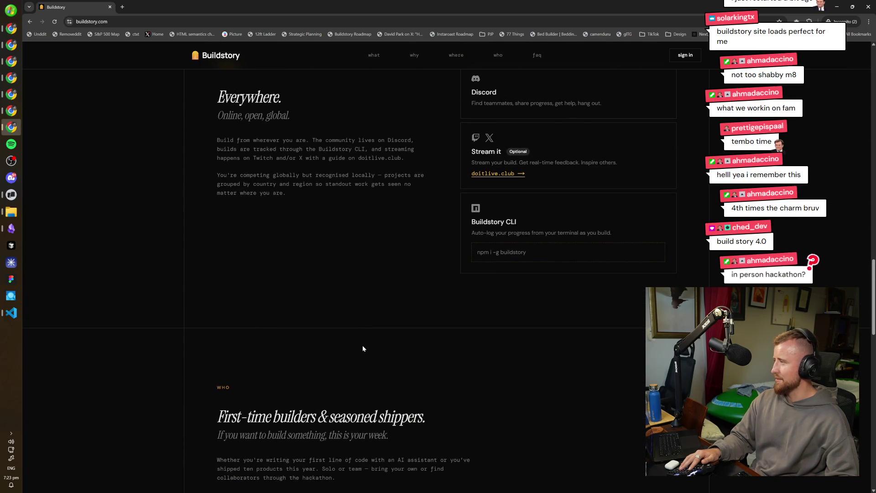
{"action": "scroll", "coordinate": [363, 349], "scroll_direction": "up", "scroll_amount": 2}
{"action": "scroll", "coordinate": [366, 351], "scroll_direction": "up", "scroll_amount": 2}
{"action": "scroll", "coordinate": [365, 352], "scroll_direction": "down", "scroll_amount": 2}
{"action": "scroll", "coordinate": [395, 360], "scroll_direction": "up", "scroll_amount": 4}
{"action": "scroll", "coordinate": [393, 323], "scroll_direction": "up", "scroll_amount": 3}
{"action": "scroll", "coordinate": [393, 324], "scroll_direction": "down", "scroll_amount": 6}
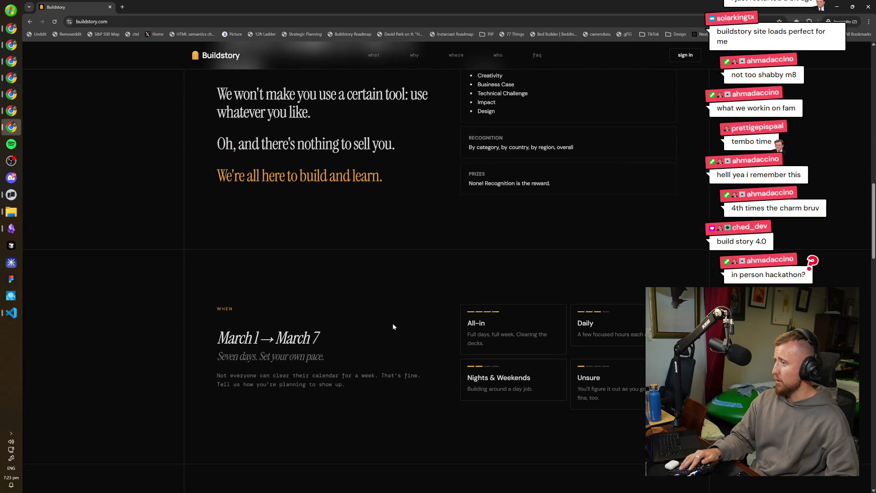
{"action": "scroll", "coordinate": [377, 319], "scroll_direction": "down", "scroll_amount": 1}
{"action": "scroll", "coordinate": [377, 319], "scroll_direction": "down", "scroll_amount": 3}
{"action": "scroll", "coordinate": [370, 250], "scroll_direction": "up", "scroll_amount": 15}
{"action": "scroll", "coordinate": [370, 250], "scroll_direction": "up", "scroll_amount": 1}
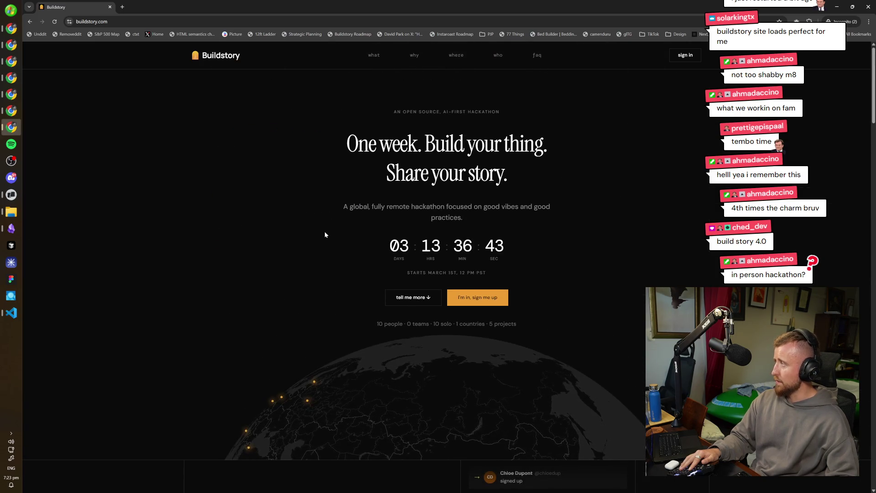
{"action": "scroll", "coordinate": [417, 297], "scroll_direction": "down", "scroll_amount": 1}
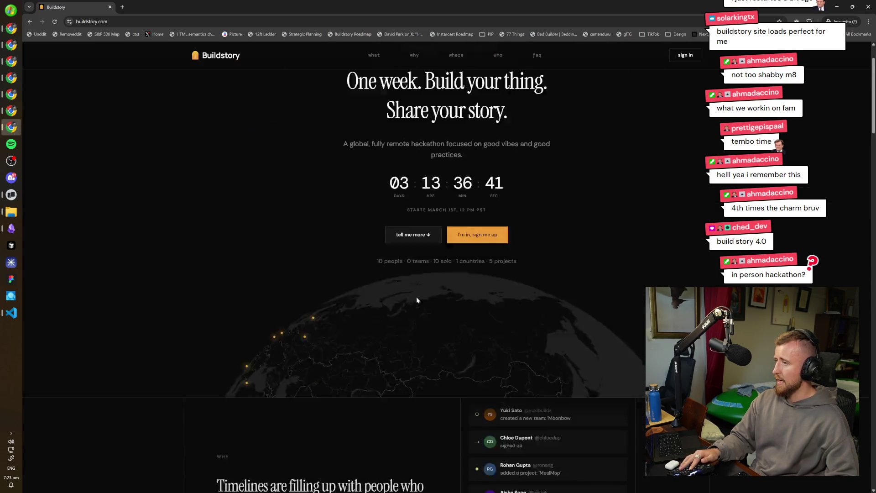
{"action": "scroll", "coordinate": [412, 297], "scroll_direction": "down", "scroll_amount": 3}
{"action": "scroll", "coordinate": [412, 297], "scroll_direction": "down", "scroll_amount": 2}
{"action": "scroll", "coordinate": [408, 289], "scroll_direction": "down", "scroll_amount": 4}
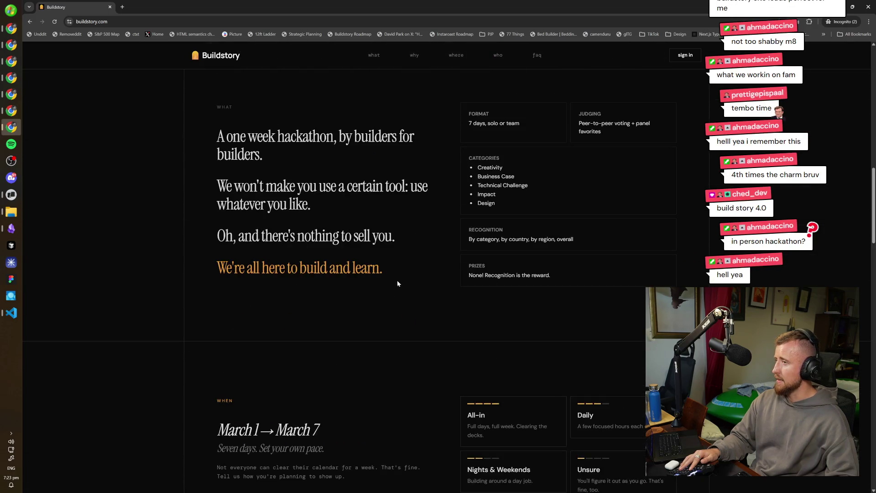
{"action": "scroll", "coordinate": [397, 281], "scroll_direction": "down", "scroll_amount": 1}
{"action": "scroll", "coordinate": [394, 301], "scroll_direction": "up", "scroll_amount": 3}
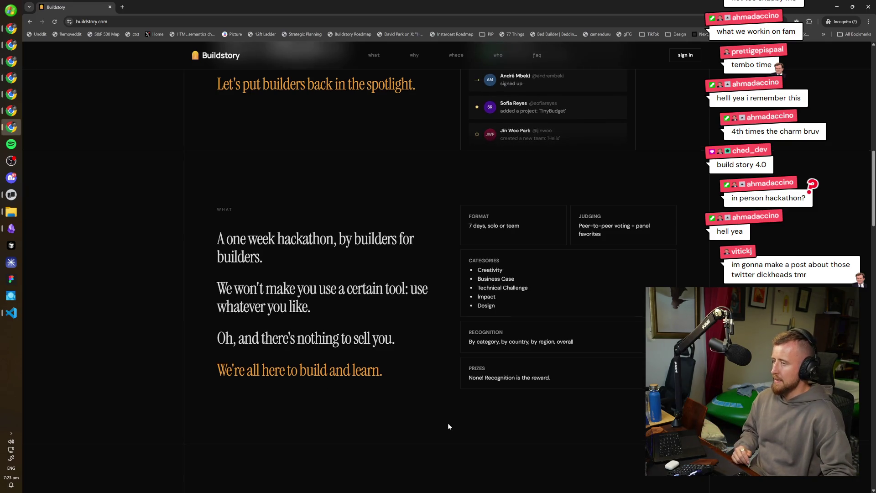
{"action": "scroll", "coordinate": [448, 427], "scroll_direction": "down", "scroll_amount": 3}
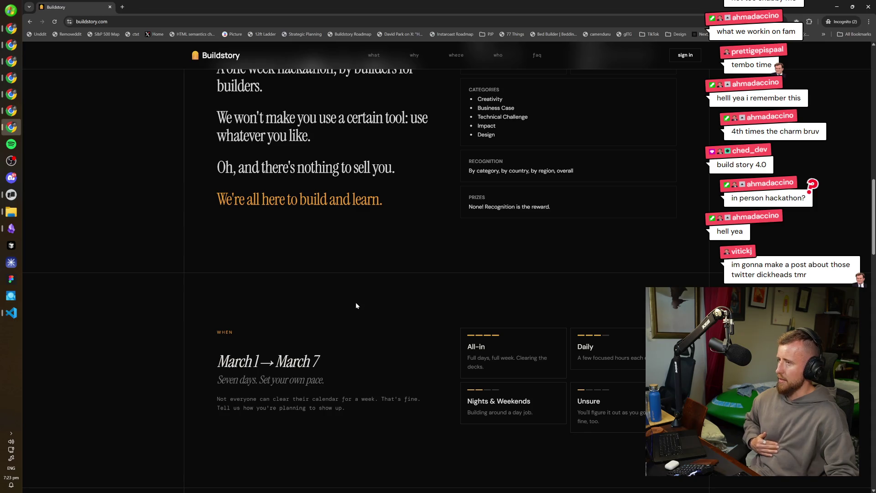
{"action": "scroll", "coordinate": [356, 304], "scroll_direction": "up", "scroll_amount": 2}
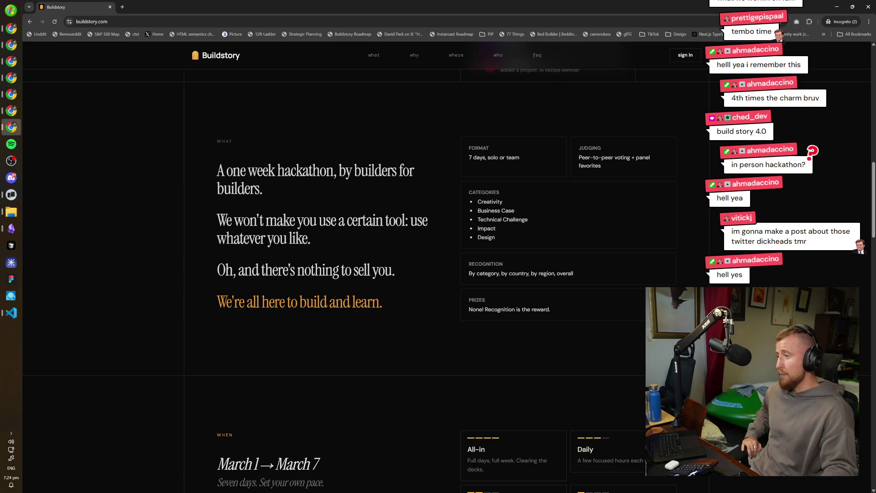
{"action": "scroll", "coordinate": [342, 302], "scroll_direction": "down", "scroll_amount": 5}
{"action": "scroll", "coordinate": [348, 301], "scroll_direction": "down", "scroll_amount": 1}
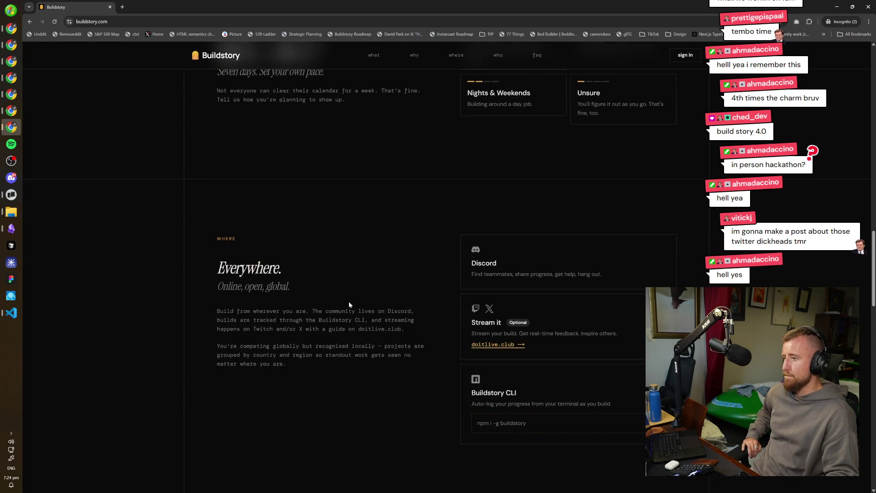
{"action": "scroll", "coordinate": [348, 304], "scroll_direction": "down", "scroll_amount": 2}
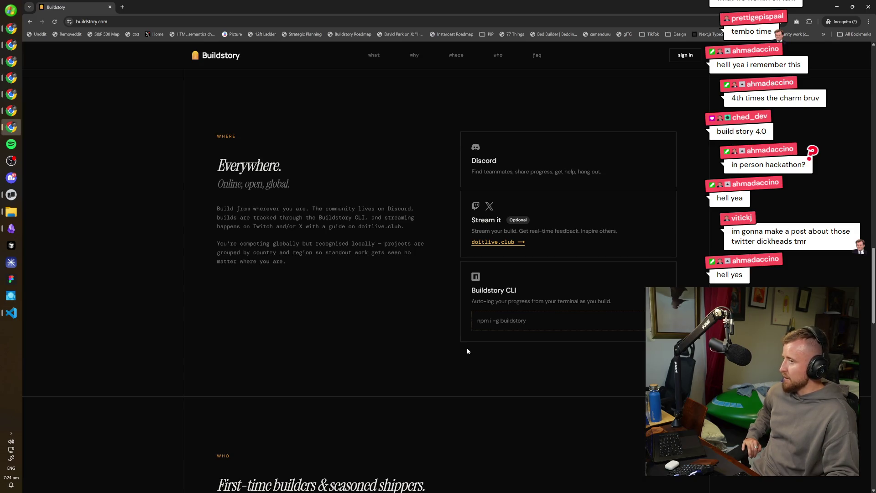
{"action": "scroll", "coordinate": [466, 344], "scroll_direction": "down", "scroll_amount": 1}
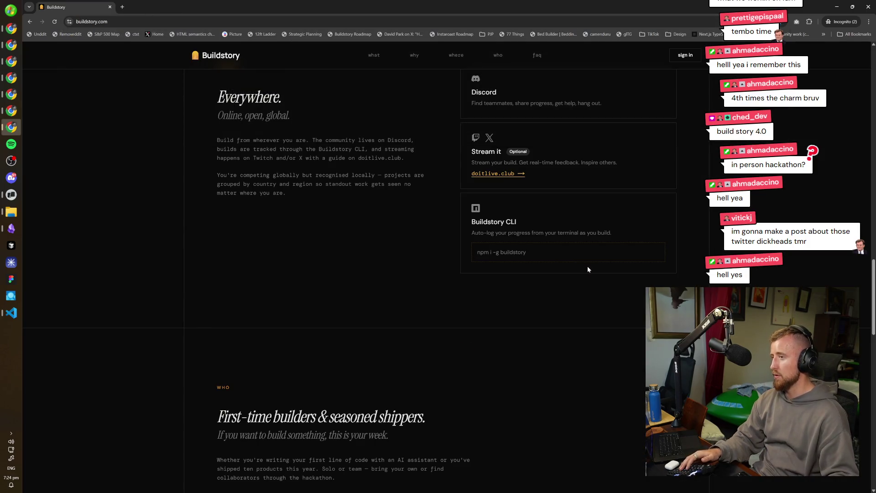
- Bring up the other Chrome window showing the buildstory.com dashboard
{"action": "left_click", "coordinate": [11, 111]}
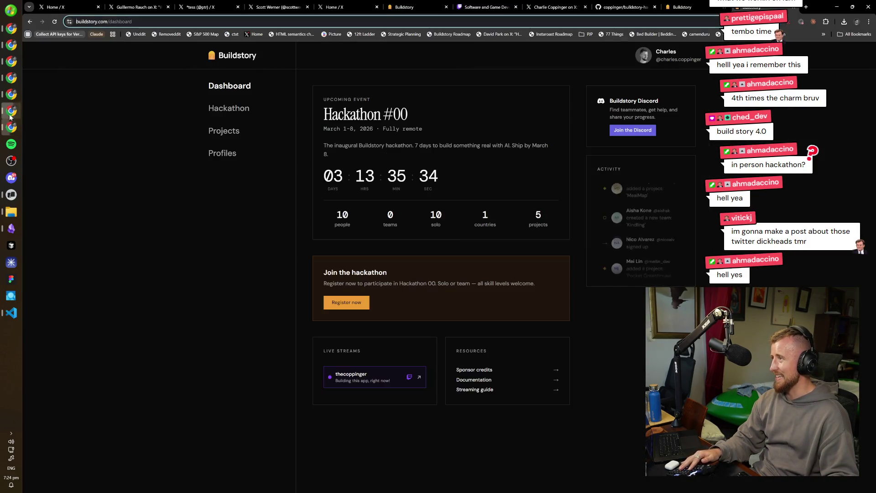
- Go to buildstory-cli.vercel.app and log in to reach the Your Projects dashboard
{"action": "left_click", "coordinate": [85, 168]}
{"action": "key", "text": "Down"}
{"action": "key", "text": "Return"}
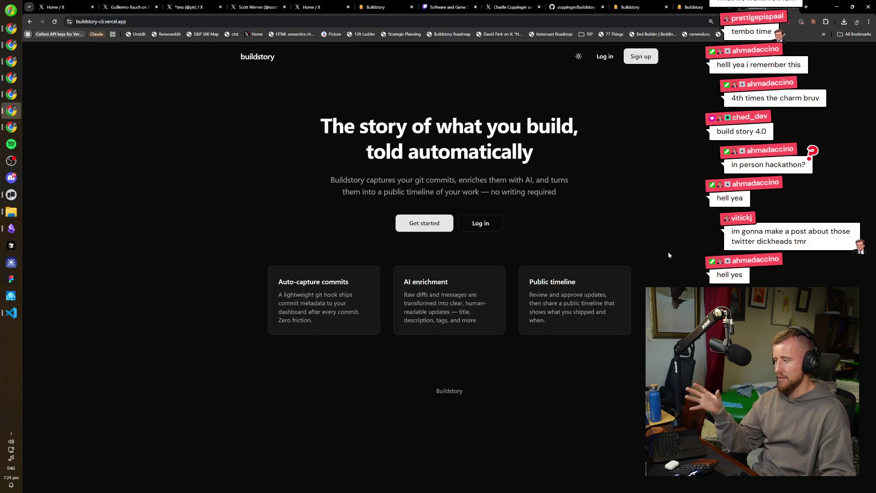
{"action": "left_click", "coordinate": [605, 58]}
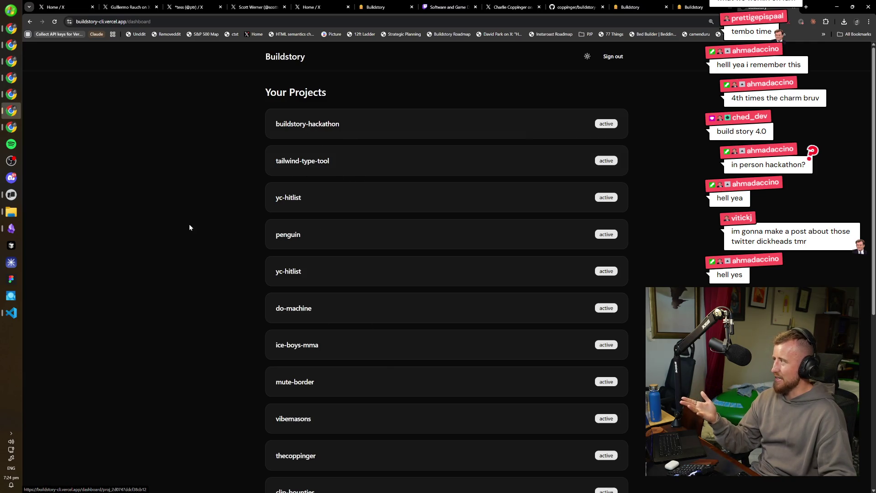
{"action": "scroll", "coordinate": [209, 293], "scroll_direction": "down", "scroll_amount": 3}
{"action": "scroll", "coordinate": [244, 329], "scroll_direction": "down", "scroll_amount": 5}
{"action": "scroll", "coordinate": [238, 351], "scroll_direction": "down", "scroll_amount": 5}
{"action": "scroll", "coordinate": [233, 411], "scroll_direction": "down", "scroll_amount": 5}
{"action": "scroll", "coordinate": [524, 421], "scroll_direction": "up", "scroll_amount": 10}
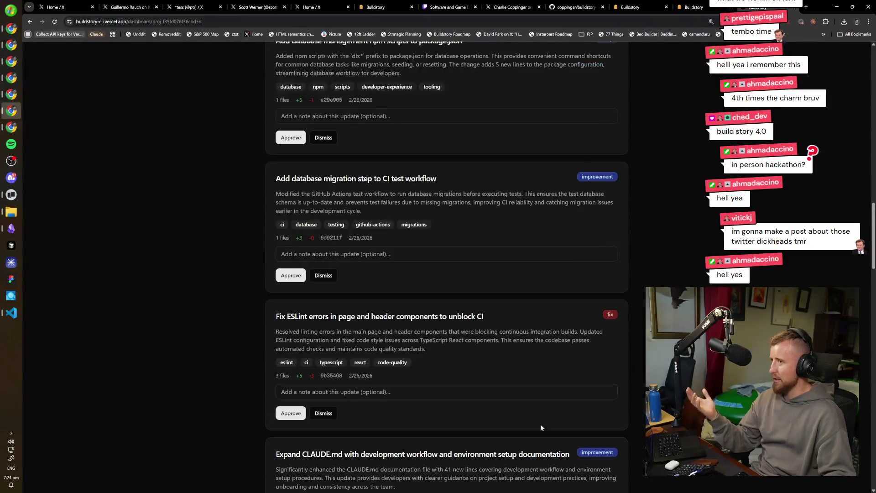
{"action": "scroll", "coordinate": [467, 371], "scroll_direction": "up", "scroll_amount": 5}
{"action": "scroll", "coordinate": [490, 336], "scroll_direction": "up", "scroll_amount": 5}
{"action": "scroll", "coordinate": [439, 295], "scroll_direction": "up", "scroll_amount": 4}
{"action": "scroll", "coordinate": [352, 240], "scroll_direction": "up", "scroll_amount": 2}
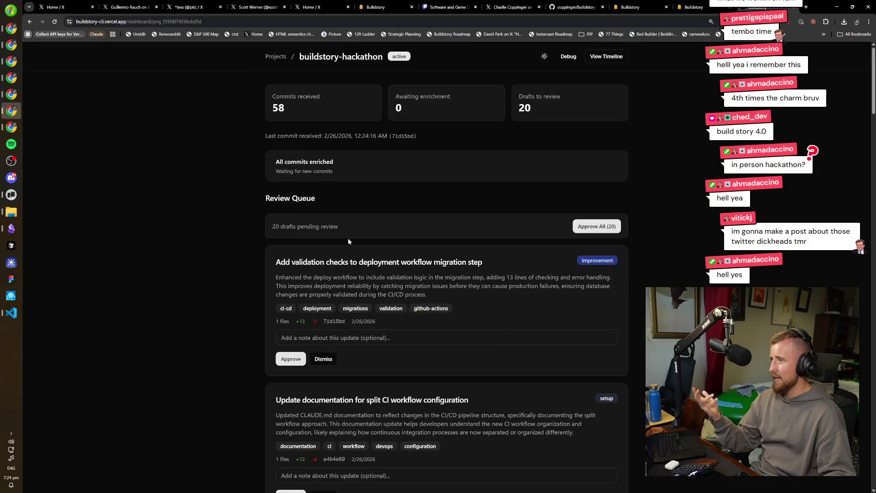
- View the project's public timeline with its 13 hidden updates expanded, then start a new tab
{"action": "left_click", "coordinate": [618, 56]}
{"action": "scroll", "coordinate": [479, 171], "scroll_direction": "down", "scroll_amount": 3}
{"action": "scroll", "coordinate": [370, 229], "scroll_direction": "up", "scroll_amount": 3}
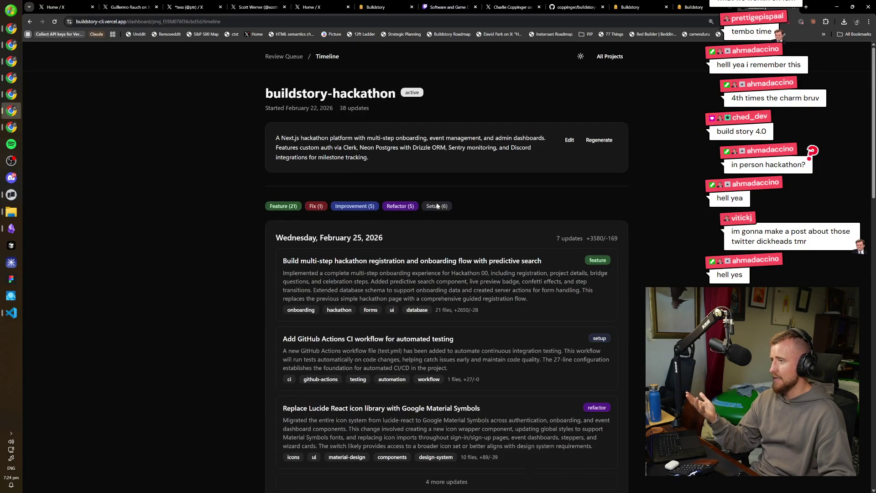
{"action": "scroll", "coordinate": [438, 205], "scroll_direction": "down", "scroll_amount": 10}
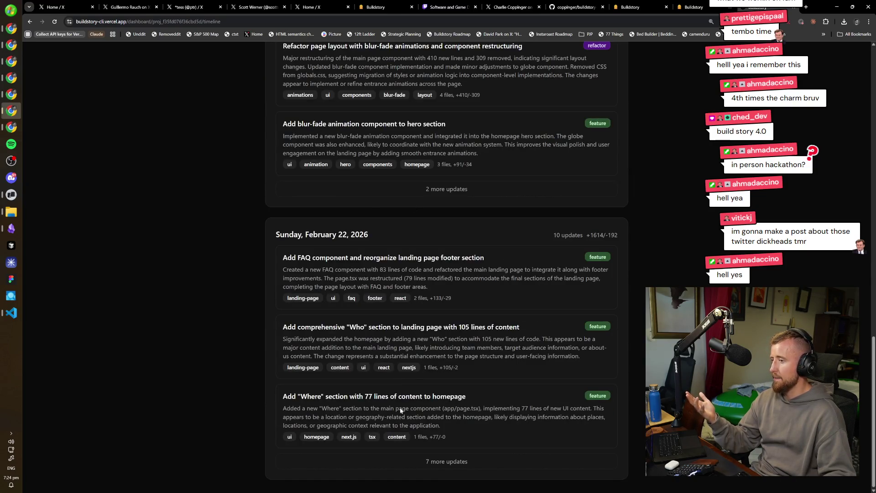
{"action": "scroll", "coordinate": [411, 462], "scroll_direction": "down", "scroll_amount": 7}
{"action": "scroll", "coordinate": [397, 346], "scroll_direction": "up", "scroll_amount": 10}
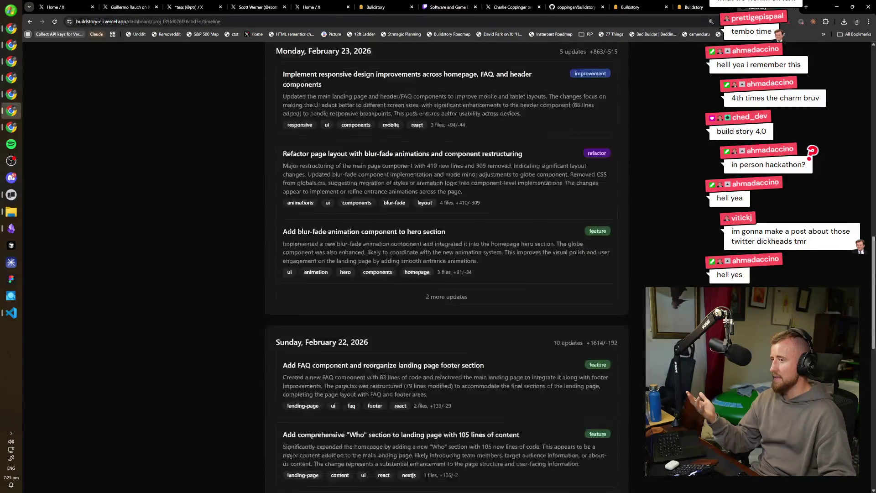
{"action": "scroll", "coordinate": [433, 462], "scroll_direction": "down", "scroll_amount": 3}
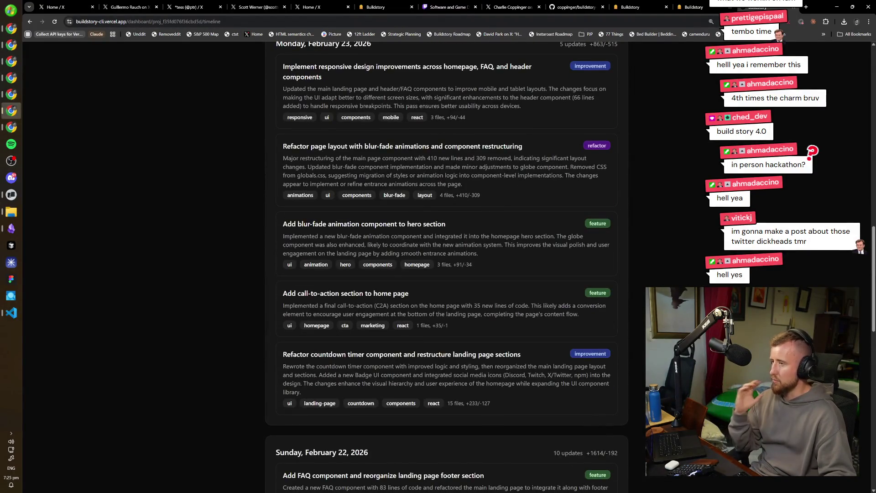
{"action": "scroll", "coordinate": [420, 341], "scroll_direction": "up", "scroll_amount": 3}
{"action": "scroll", "coordinate": [419, 379], "scroll_direction": "up", "scroll_amount": 3}
{"action": "left_click", "coordinate": [418, 379]}
{"action": "scroll", "coordinate": [408, 367], "scroll_direction": "down", "scroll_amount": 10}
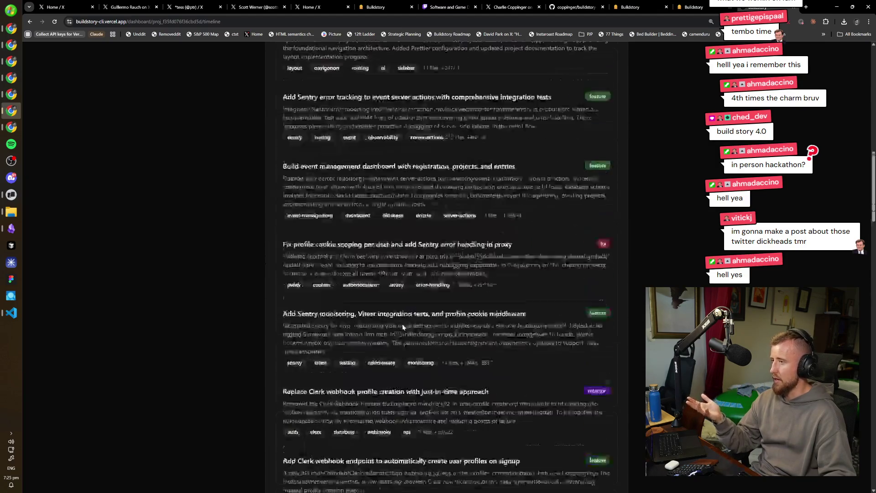
{"action": "scroll", "coordinate": [445, 274], "scroll_direction": "up", "scroll_amount": 5}
{"action": "scroll", "coordinate": [446, 273], "scroll_direction": "up", "scroll_amount": 5}
{"action": "scroll", "coordinate": [445, 274], "scroll_direction": "up", "scroll_amount": 3}
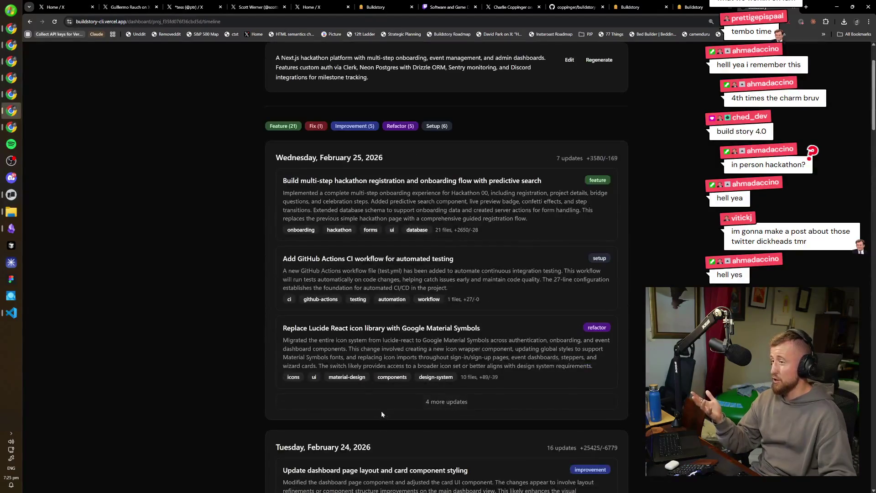
{"action": "key", "text": "ctrl+t"}
{"action": "type", "text": "claude.ai"}
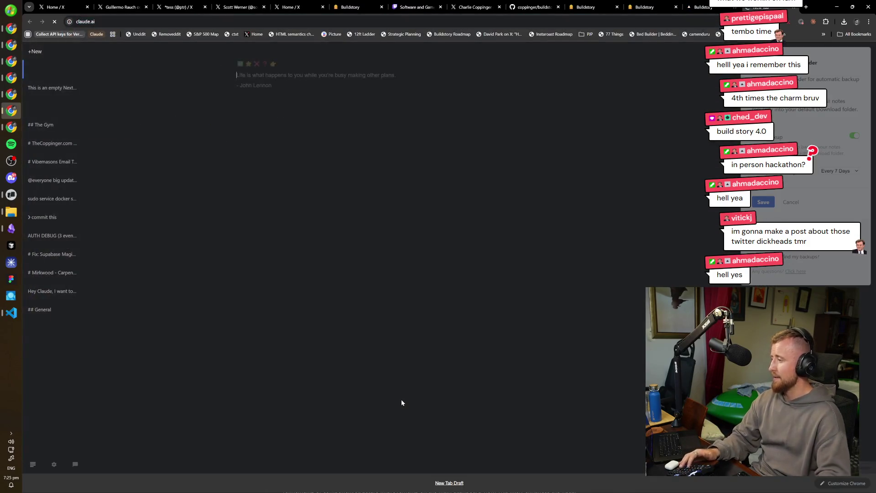
- Load claude.ai and switch from the Chats list to the Projects page
{"action": "key", "text": "Return"}
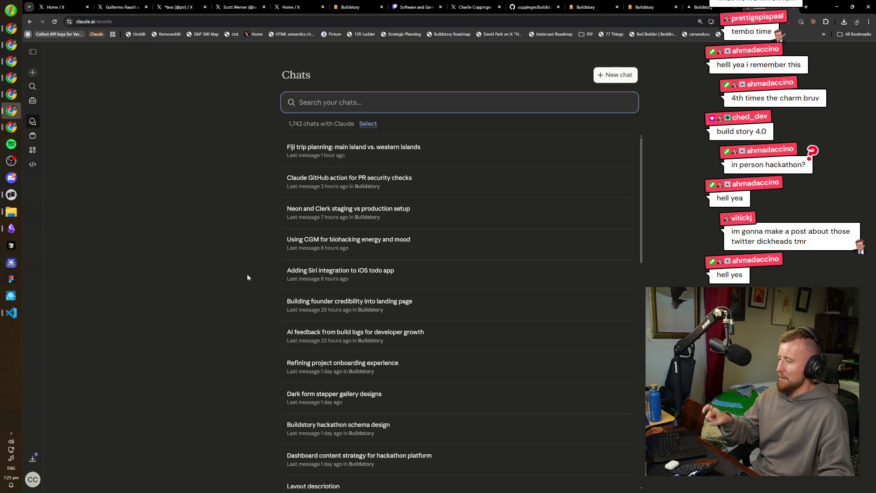
{"action": "mouse_move", "coordinate": [343, 366]}
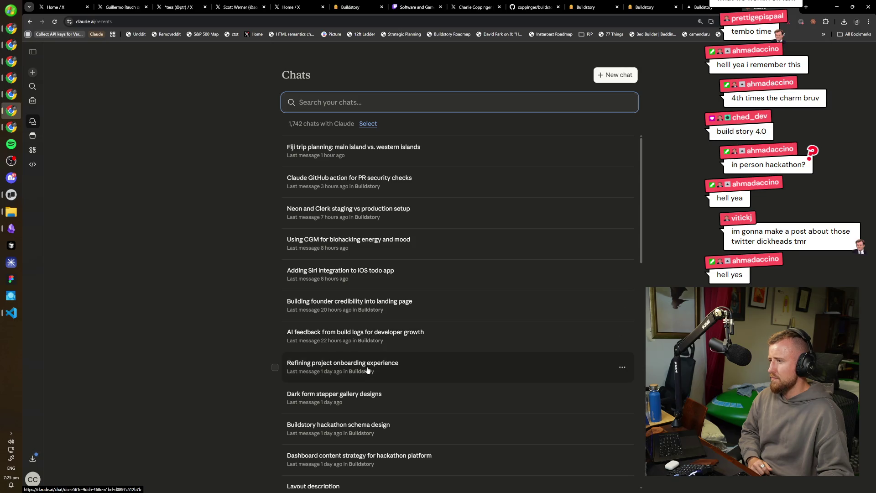
{"action": "scroll", "coordinate": [365, 383], "scroll_direction": "down", "scroll_amount": 1}
{"action": "scroll", "coordinate": [371, 397], "scroll_direction": "down", "scroll_amount": 1}
{"action": "scroll", "coordinate": [372, 417], "scroll_direction": "down", "scroll_amount": 1}
{"action": "scroll", "coordinate": [381, 435], "scroll_direction": "down", "scroll_amount": 1}
{"action": "scroll", "coordinate": [384, 443], "scroll_direction": "down", "scroll_amount": 2}
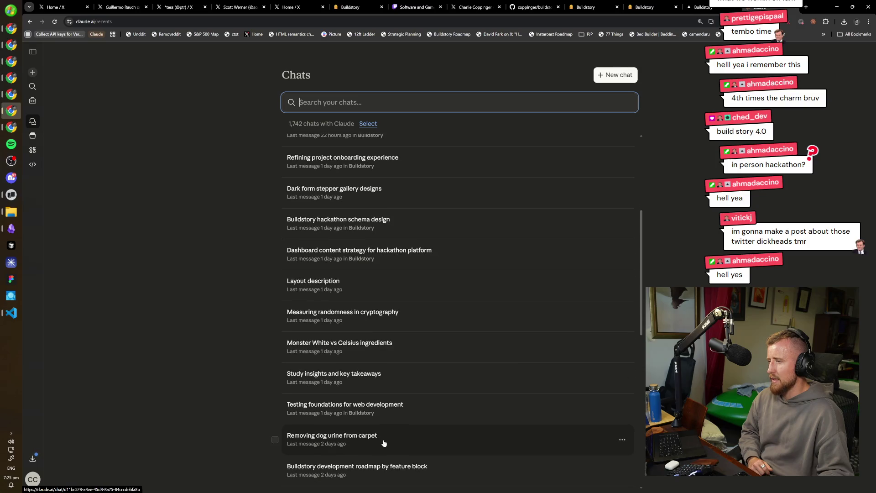
{"action": "scroll", "coordinate": [385, 439], "scroll_direction": "up", "scroll_amount": 1}
{"action": "scroll", "coordinate": [428, 453], "scroll_direction": "down", "scroll_amount": 1}
{"action": "scroll", "coordinate": [429, 454], "scroll_direction": "down", "scroll_amount": 1}
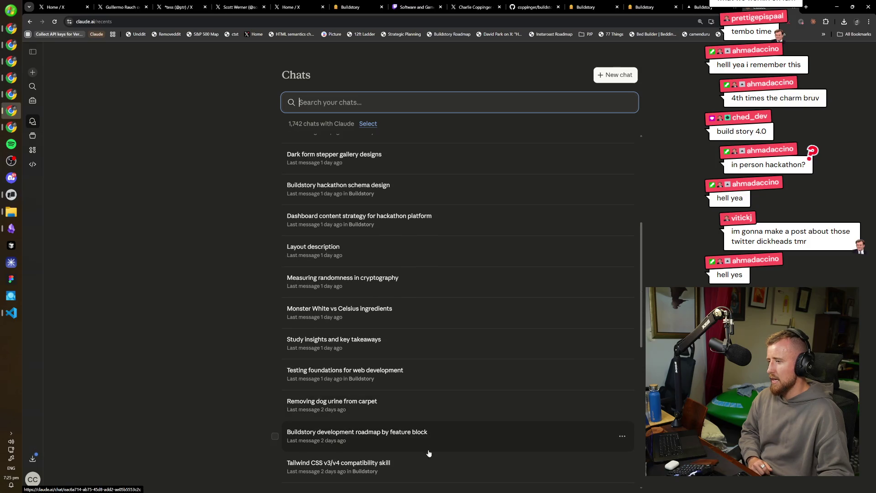
{"action": "left_click", "coordinate": [33, 135]}
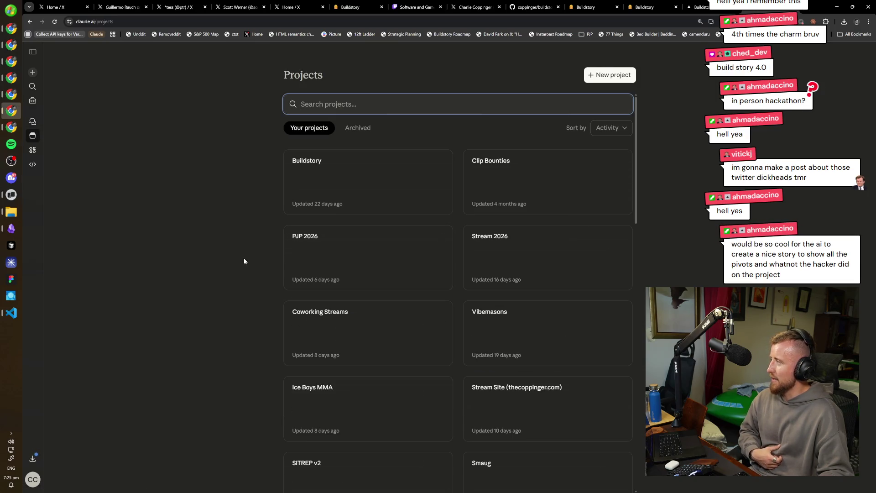
{"action": "scroll", "coordinate": [289, 305], "scroll_direction": "down", "scroll_amount": 1}
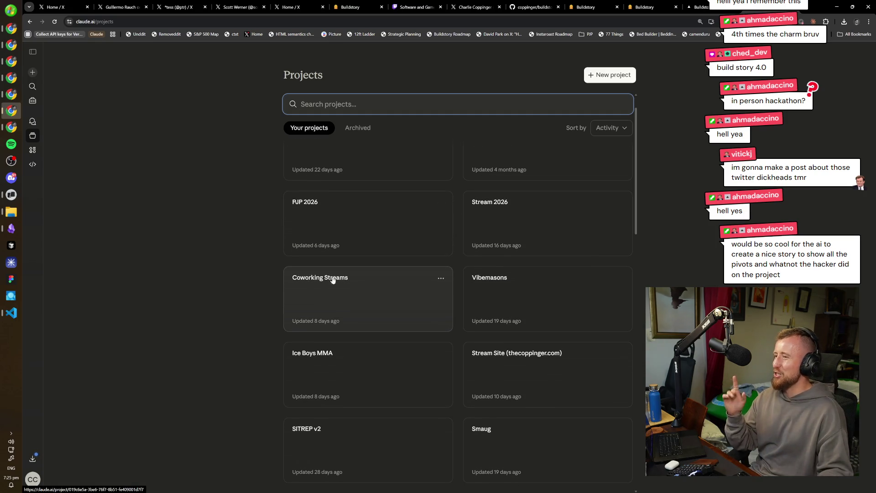
{"action": "scroll", "coordinate": [354, 233], "scroll_direction": "up", "scroll_amount": 1}
- Open the Buildstory project's 'AI feedback from build logs for developer growth' chat
{"action": "left_click", "coordinate": [351, 186]}
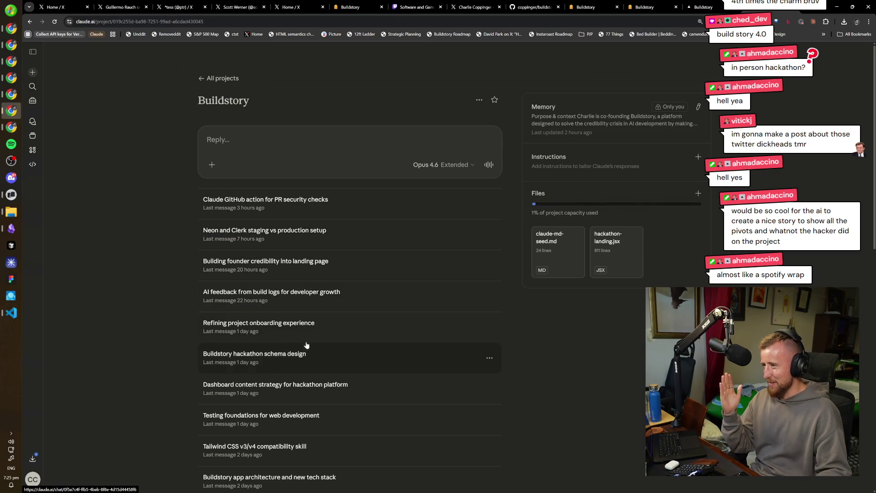
{"action": "left_click", "coordinate": [291, 302]}
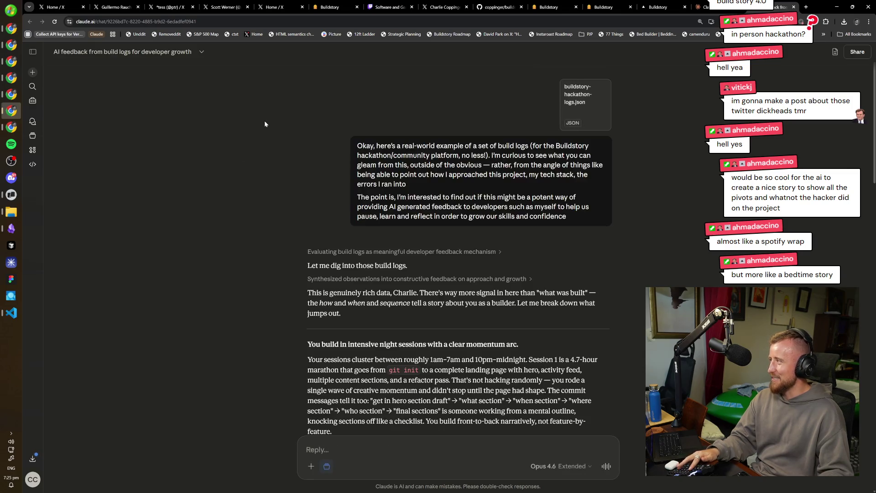
- Publish the Build insights artifact publicly and copy its public link
{"action": "left_click", "coordinate": [394, 255]}
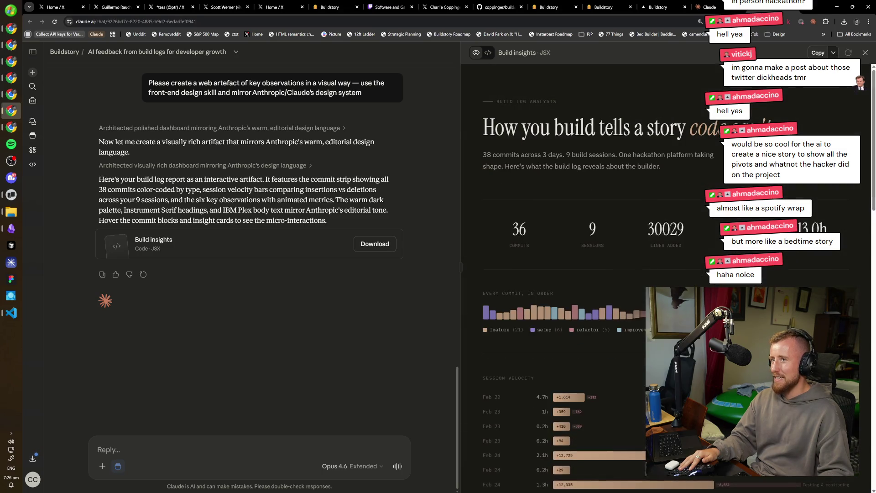
{"action": "left_click", "coordinate": [805, 108]}
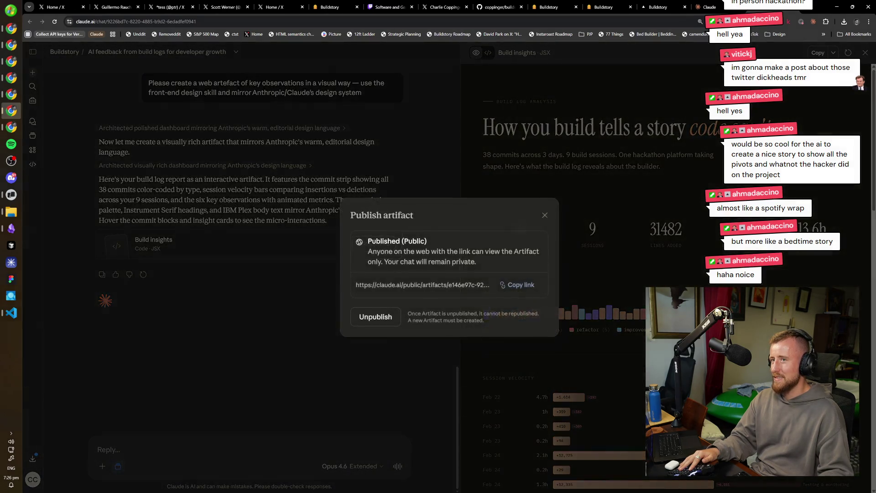
{"action": "left_click", "coordinate": [514, 285]}
- Load the copied public artifact link in a new browser window
{"action": "key", "text": "ctrl+n"}
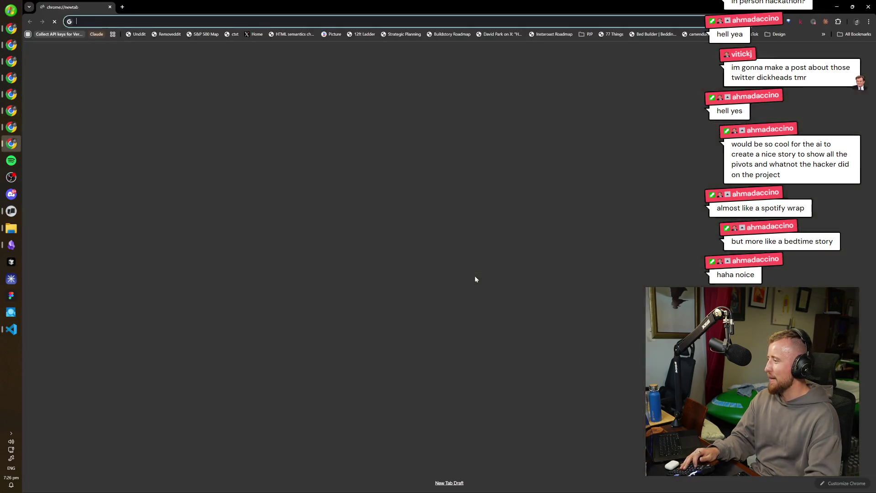
{"action": "key", "text": "ctrl+v"}
{"action": "key", "text": "Return"}
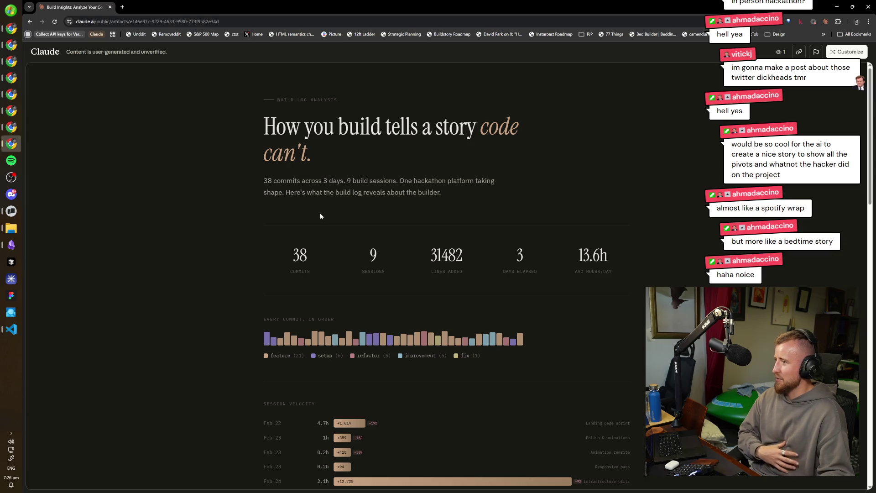
{"action": "scroll", "coordinate": [638, 215], "scroll_direction": "down", "scroll_amount": 2}
{"action": "scroll", "coordinate": [267, 236], "scroll_direction": "down", "scroll_amount": 2}
{"action": "scroll", "coordinate": [409, 297], "scroll_direction": "down", "scroll_amount": 2}
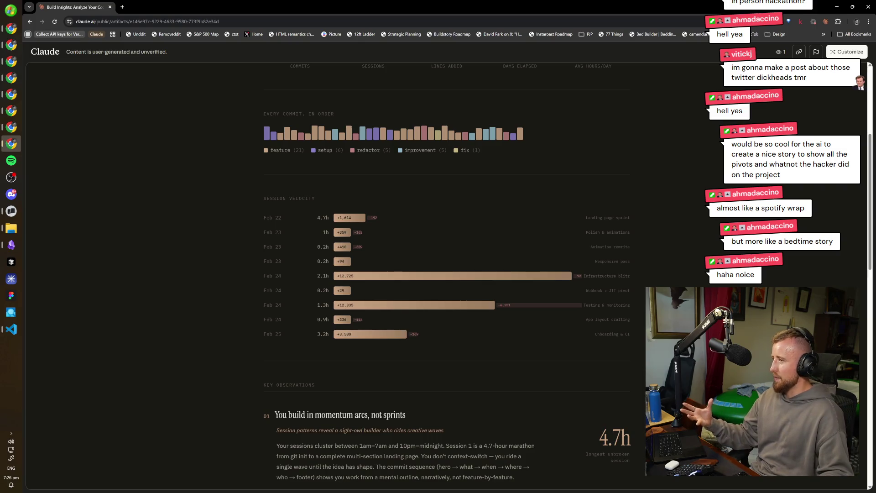
{"action": "scroll", "coordinate": [373, 392], "scroll_direction": "down", "scroll_amount": 1}
{"action": "scroll", "coordinate": [332, 425], "scroll_direction": "up", "scroll_amount": 3}
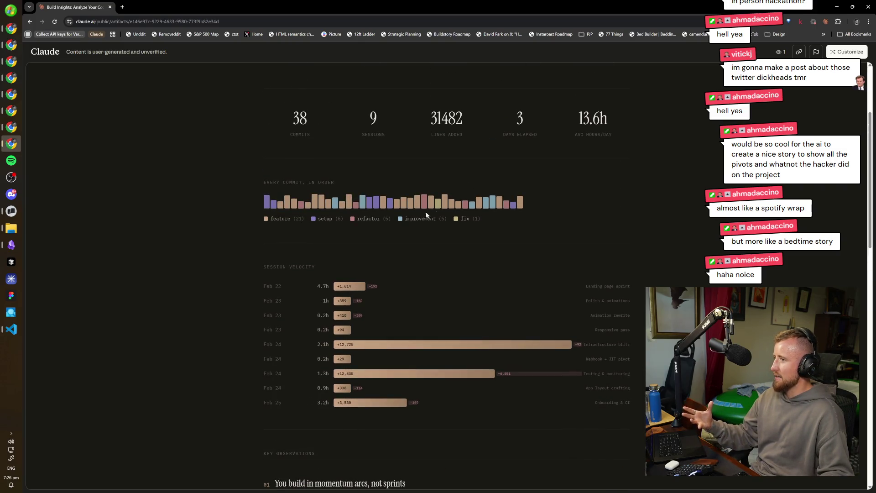
{"action": "scroll", "coordinate": [386, 251], "scroll_direction": "down", "scroll_amount": 2}
{"action": "scroll", "coordinate": [360, 328], "scroll_direction": "down", "scroll_amount": 1}
{"action": "scroll", "coordinate": [362, 326], "scroll_direction": "down", "scroll_amount": 1}
{"action": "scroll", "coordinate": [362, 326], "scroll_direction": "down", "scroll_amount": 2}
{"action": "scroll", "coordinate": [363, 326], "scroll_direction": "down", "scroll_amount": 1}
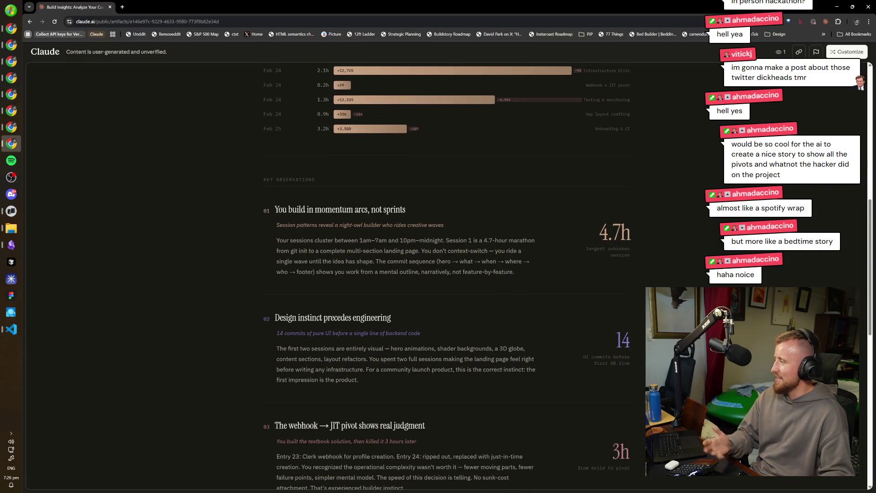
{"action": "key", "text": "ctrl+plus"}
{"action": "key", "text": "ctrl+plus"}
{"action": "scroll", "coordinate": [325, 271], "scroll_direction": "down", "scroll_amount": 2}
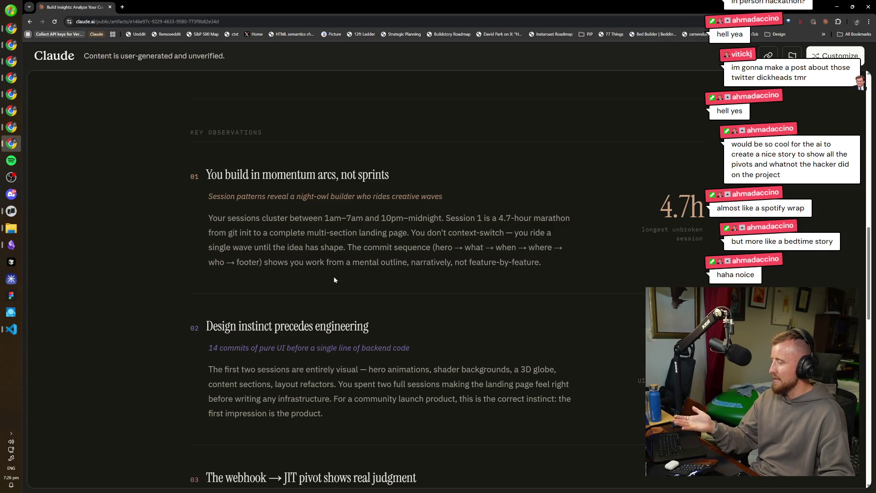
{"action": "scroll", "coordinate": [333, 276], "scroll_direction": "down", "scroll_amount": 2}
{"action": "scroll", "coordinate": [358, 317], "scroll_direction": "down", "scroll_amount": 1}
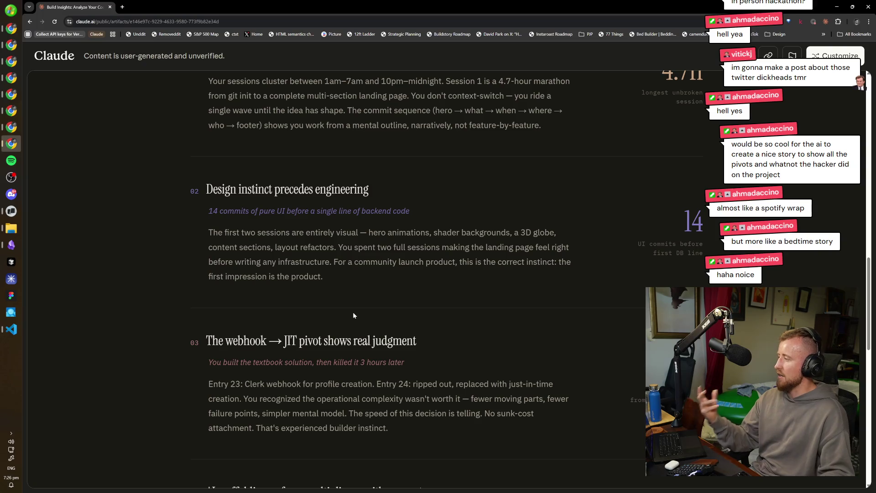
{"action": "scroll", "coordinate": [338, 371], "scroll_direction": "down", "scroll_amount": 2}
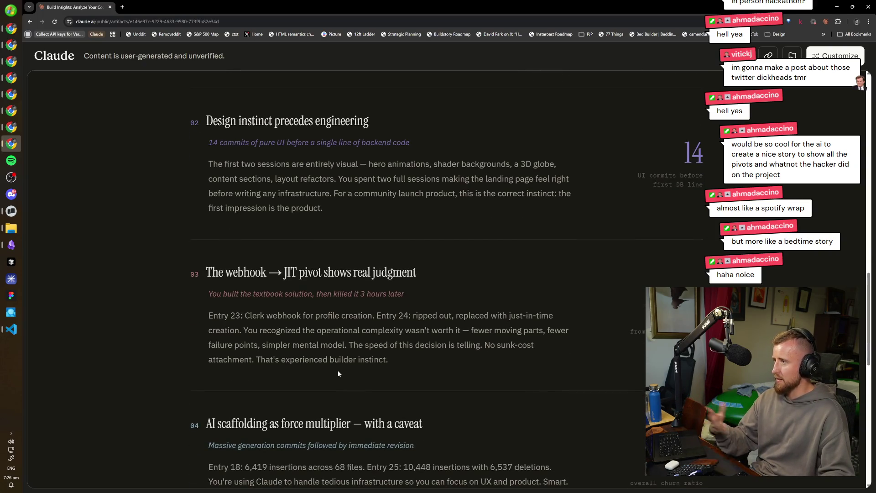
{"action": "scroll", "coordinate": [286, 401], "scroll_direction": "down", "scroll_amount": 3}
{"action": "scroll", "coordinate": [269, 335], "scroll_direction": "down", "scroll_amount": 3}
{"action": "scroll", "coordinate": [269, 333], "scroll_direction": "down", "scroll_amount": 3}
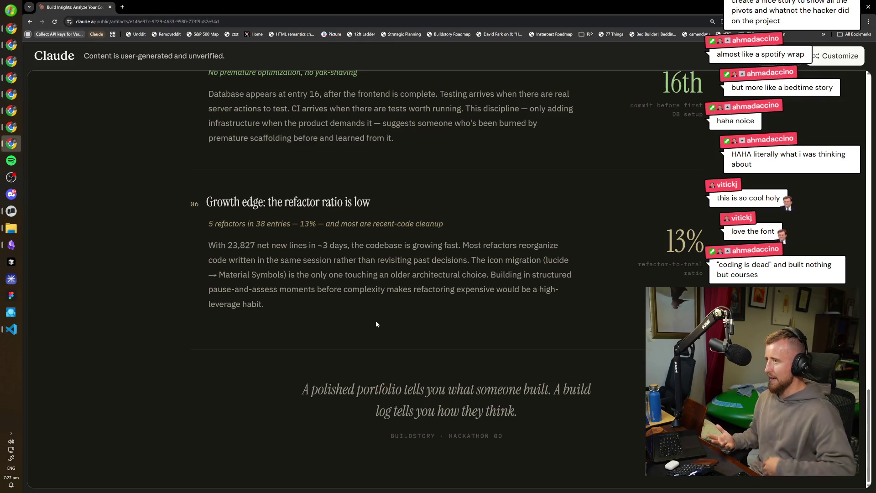
{"action": "scroll", "coordinate": [376, 320], "scroll_direction": "up", "scroll_amount": 1}
{"action": "scroll", "coordinate": [337, 241], "scroll_direction": "up", "scroll_amount": 4}
{"action": "scroll", "coordinate": [88, 285], "scroll_direction": "up", "scroll_amount": 1}
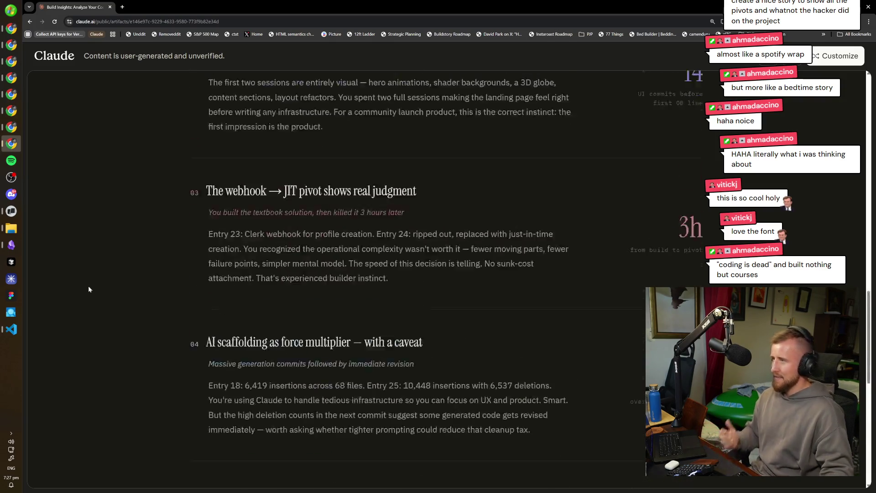
{"action": "scroll", "coordinate": [95, 284], "scroll_direction": "up", "scroll_amount": 4}
{"action": "scroll", "coordinate": [102, 274], "scroll_direction": "up", "scroll_amount": 2}
{"action": "scroll", "coordinate": [107, 276], "scroll_direction": "up", "scroll_amount": 2}
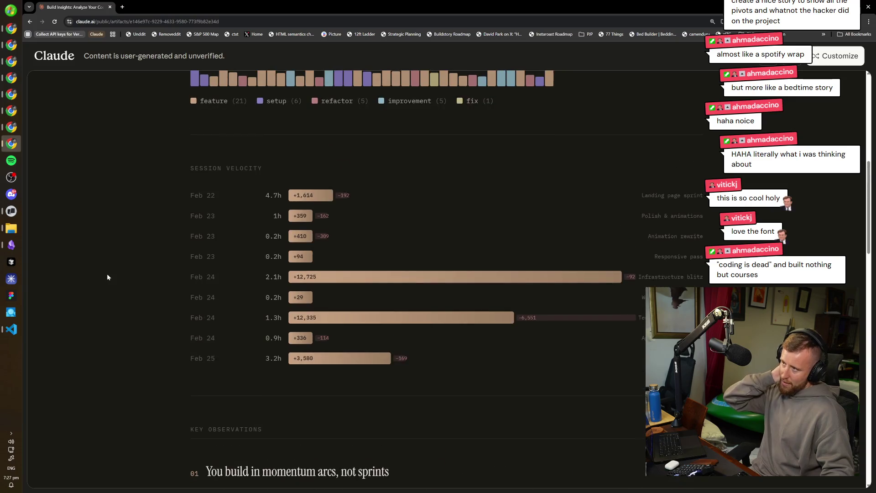
{"action": "scroll", "coordinate": [109, 260], "scroll_direction": "down", "scroll_amount": 2}
{"action": "scroll", "coordinate": [151, 270], "scroll_direction": "down", "scroll_amount": 1}
{"action": "scroll", "coordinate": [170, 276], "scroll_direction": "down", "scroll_amount": 2}
{"action": "scroll", "coordinate": [169, 276], "scroll_direction": "down", "scroll_amount": 2}
{"action": "scroll", "coordinate": [137, 346], "scroll_direction": "down", "scroll_amount": 1}
{"action": "scroll", "coordinate": [178, 365], "scroll_direction": "down", "scroll_amount": 4}
{"action": "scroll", "coordinate": [192, 374], "scroll_direction": "down", "scroll_amount": 2}
{"action": "scroll", "coordinate": [193, 373], "scroll_direction": "up", "scroll_amount": 10}
{"action": "scroll", "coordinate": [191, 328], "scroll_direction": "up", "scroll_amount": 6}
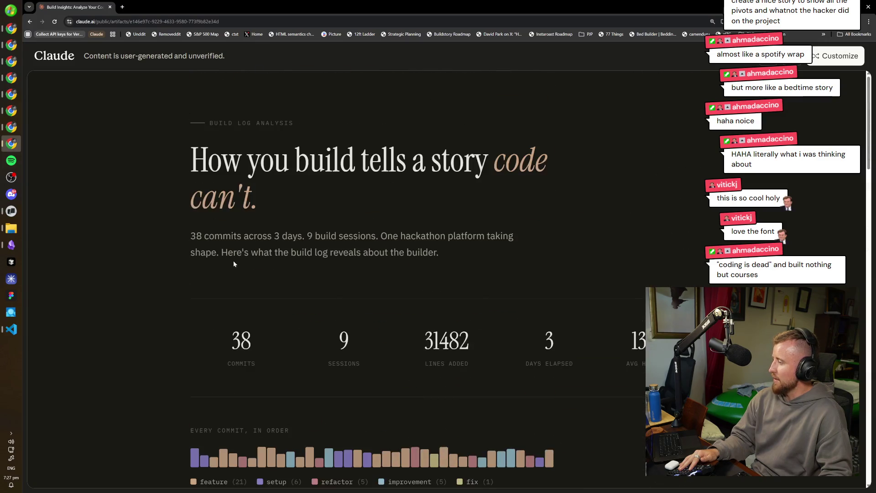